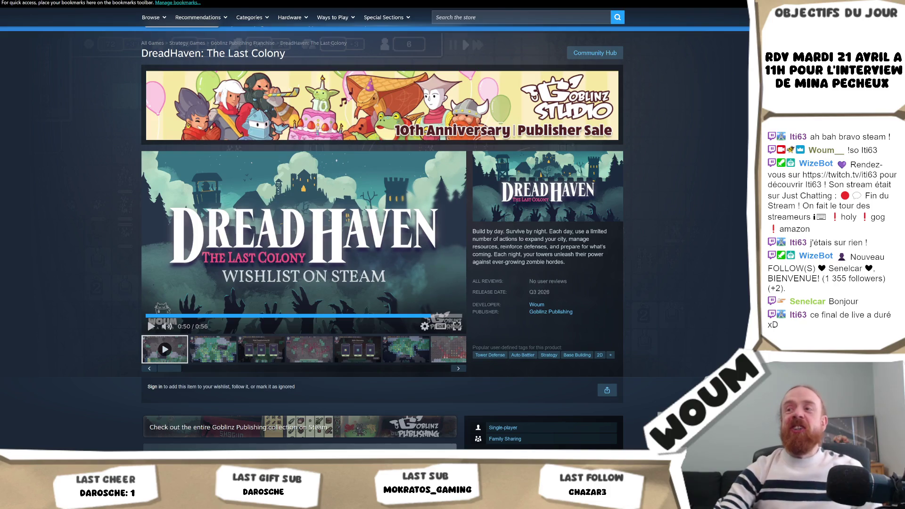
Open the Legend of Keepers store page via the Goblinz 10th Anniversary publisher sale
{"action": "scroll", "coordinate": [736, 313], "scroll_direction": "down", "scroll_amount": 3}
{"action": "scroll", "coordinate": [707, 327], "scroll_direction": "up", "scroll_amount": 5}
{"action": "scroll", "coordinate": [707, 327], "scroll_direction": "down", "scroll_amount": 2}
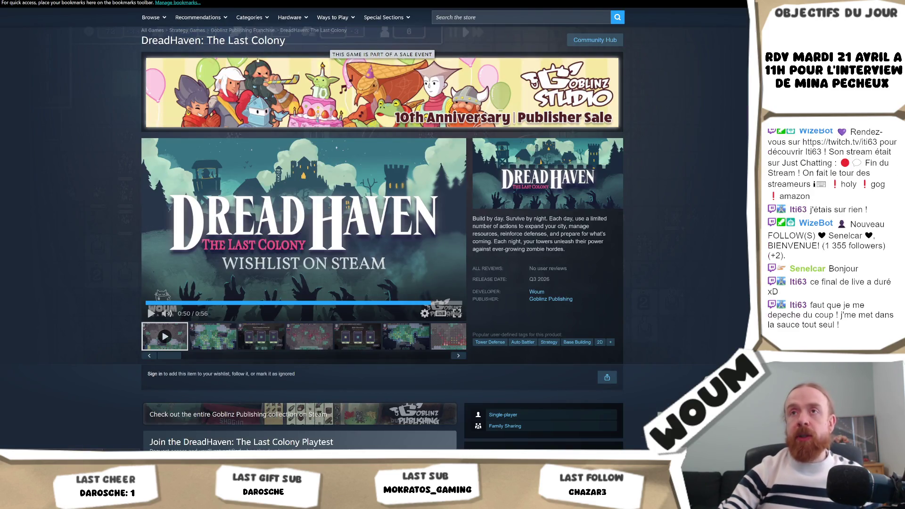
{"action": "left_click", "coordinate": [302, 414]}
{"action": "scroll", "coordinate": [567, 154], "scroll_direction": "down", "scroll_amount": 4}
{"action": "scroll", "coordinate": [567, 154], "scroll_direction": "down", "scroll_amount": 12}
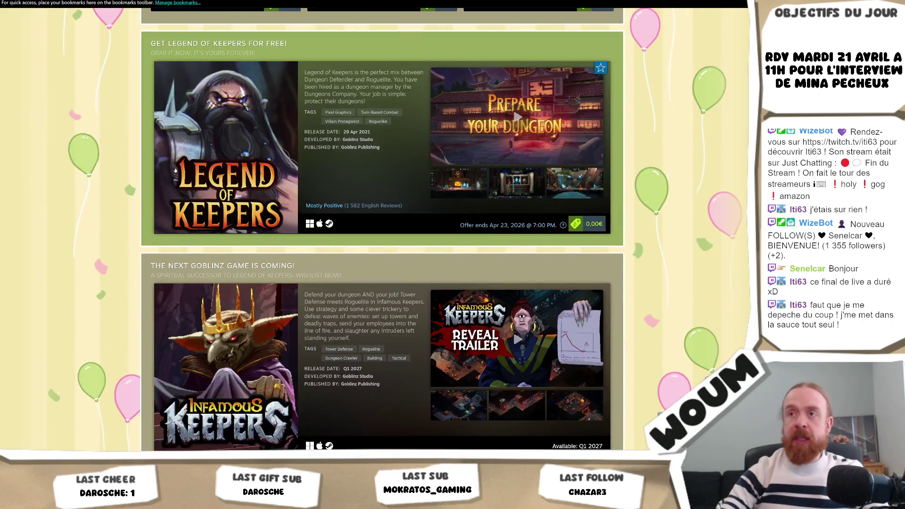
{"action": "left_click", "coordinate": [175, 170]}
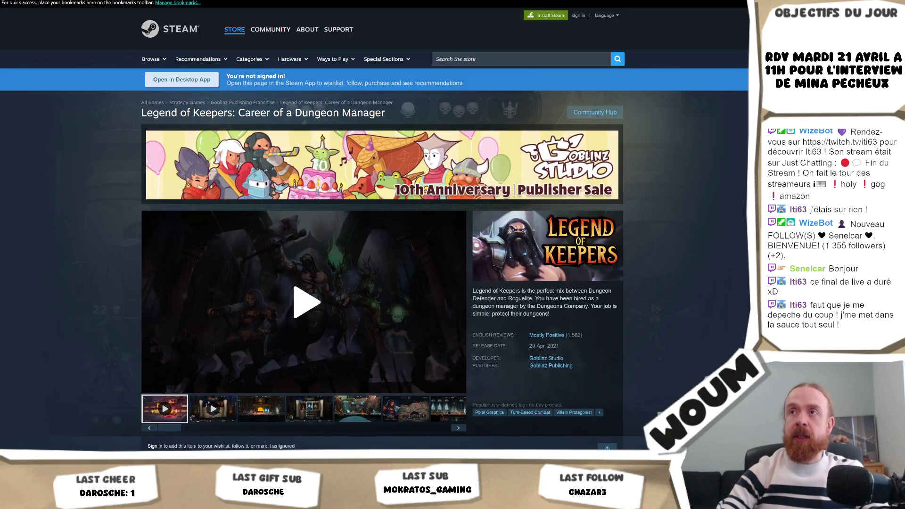
Browse the third, fourth and fifth (waterfall) screenshots in the Legend of Keepers gallery
{"action": "scroll", "coordinate": [721, 300], "scroll_direction": "down", "scroll_amount": 5}
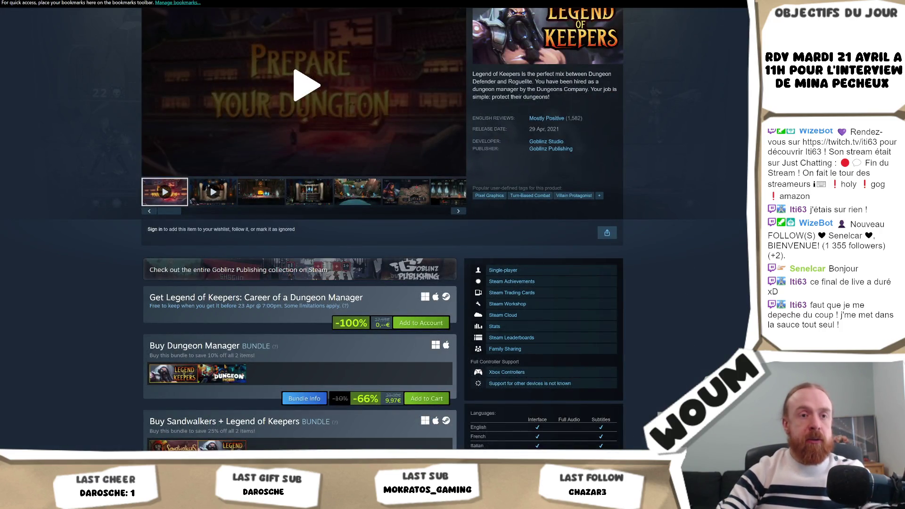
{"action": "scroll", "coordinate": [684, 185], "scroll_direction": "up", "scroll_amount": 3}
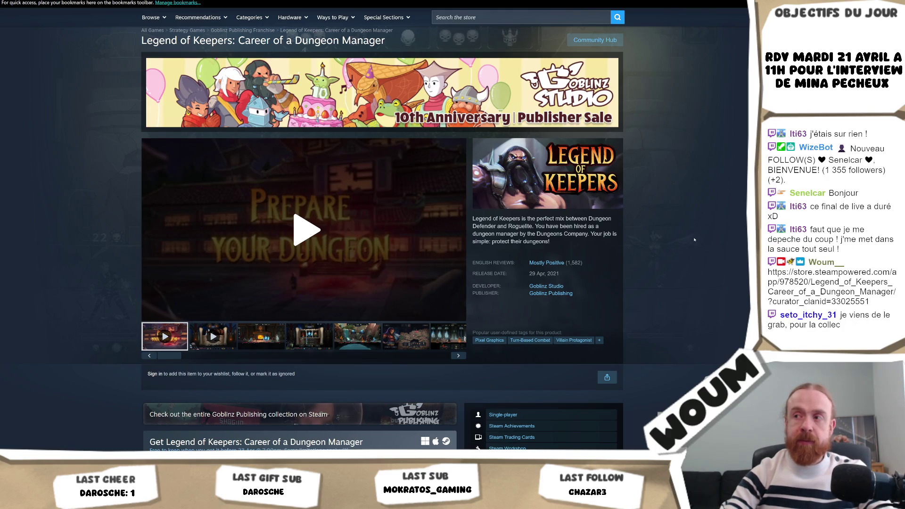
{"action": "scroll", "coordinate": [694, 240], "scroll_direction": "down", "scroll_amount": 3}
{"action": "left_click", "coordinate": [262, 192]}
{"action": "scroll", "coordinate": [390, 271], "scroll_direction": "up", "scroll_amount": 3}
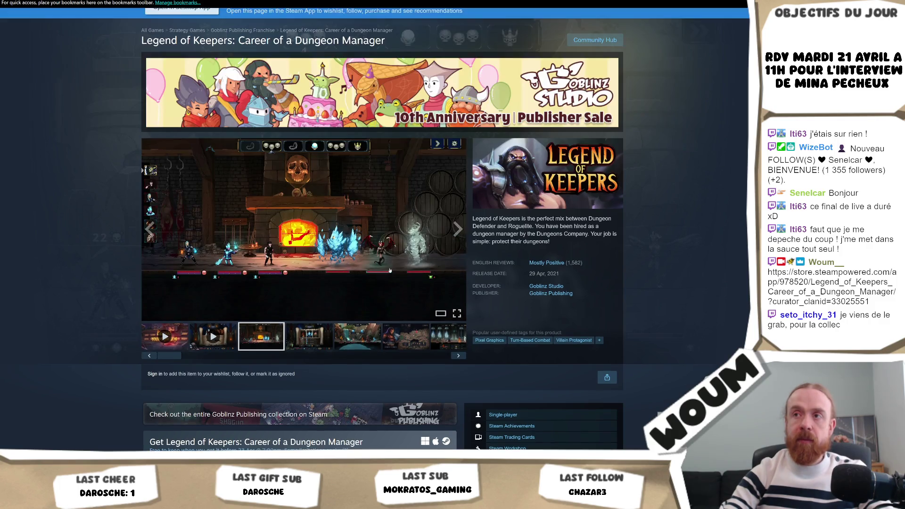
{"action": "left_click", "coordinate": [309, 342]}
{"action": "left_click", "coordinate": [358, 336]}
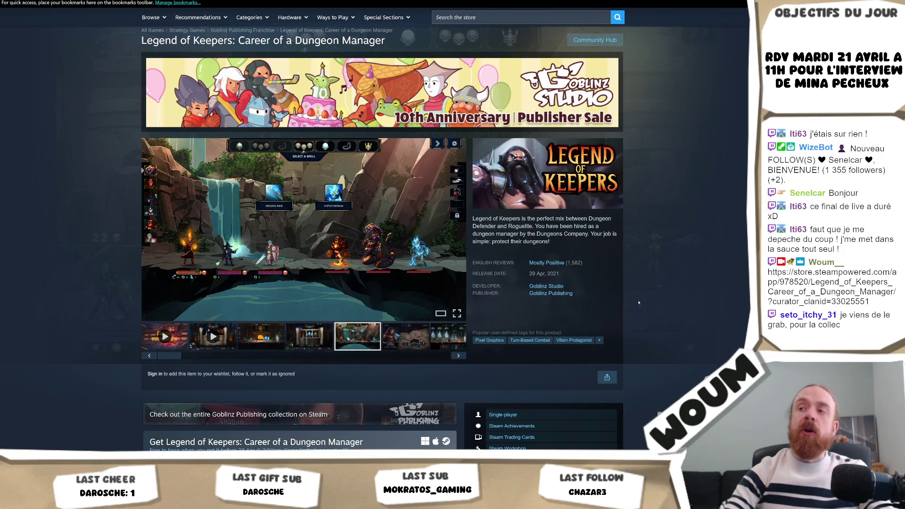
{"action": "scroll", "coordinate": [105, 278], "scroll_direction": "down", "scroll_amount": 5}
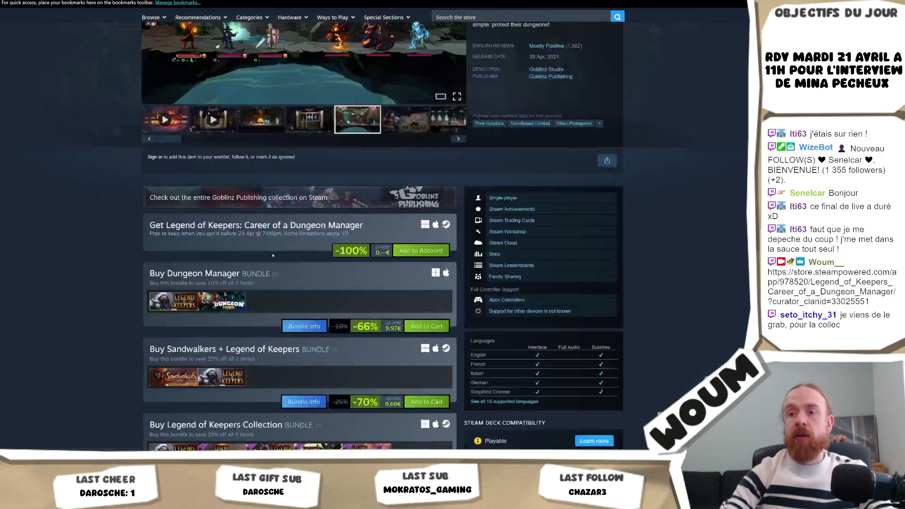
{"action": "scroll", "coordinate": [105, 278], "scroll_direction": "up", "scroll_amount": 5}
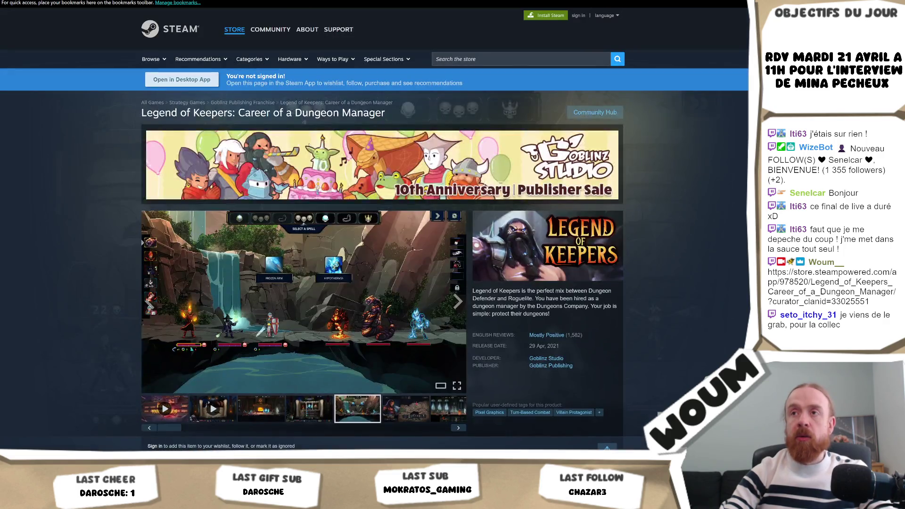
Open the Infamous Keepers store page from the Goblinz sale, then explore a fog tile in Unity
{"action": "left_click", "coordinate": [304, 129]}
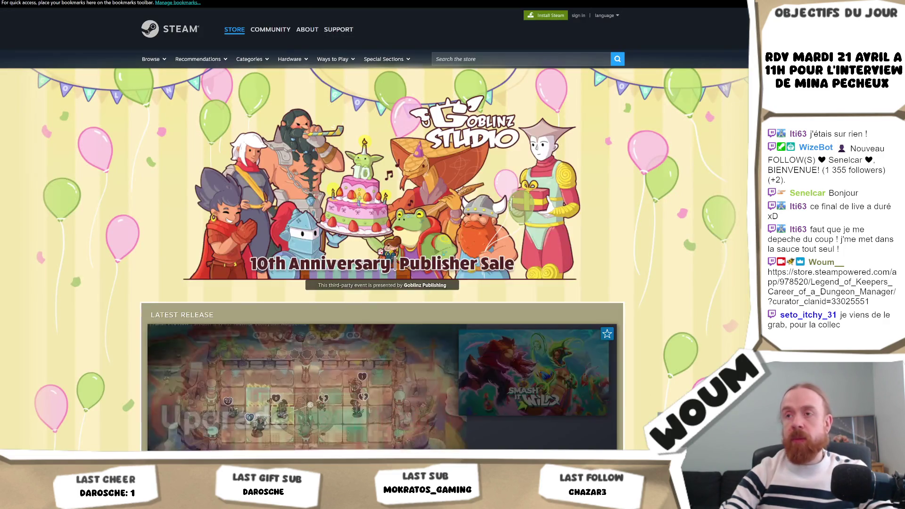
{"action": "scroll", "coordinate": [305, 196], "scroll_direction": "down", "scroll_amount": 10}
{"action": "scroll", "coordinate": [306, 196], "scroll_direction": "down", "scroll_amount": 8}
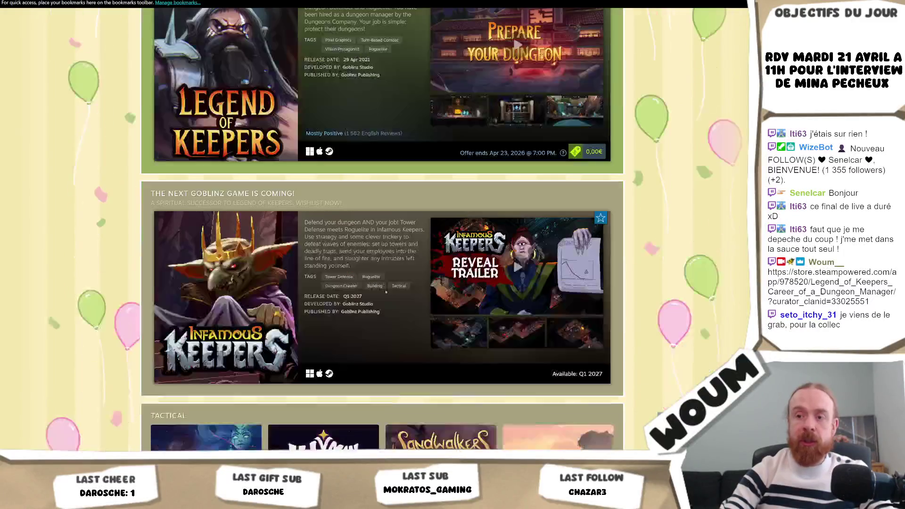
{"action": "left_click", "coordinate": [360, 266]}
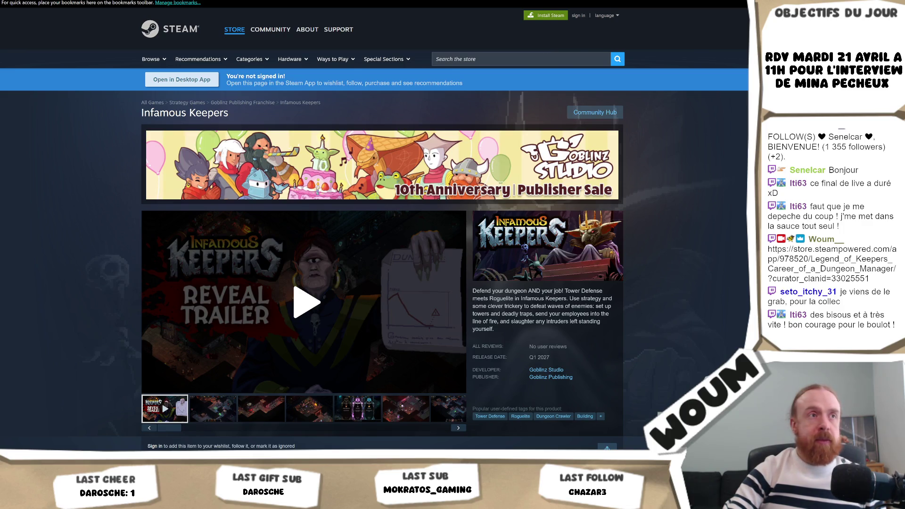
{"action": "key", "text": "alt+Tab"}
{"action": "left_click", "coordinate": [397, 185]}
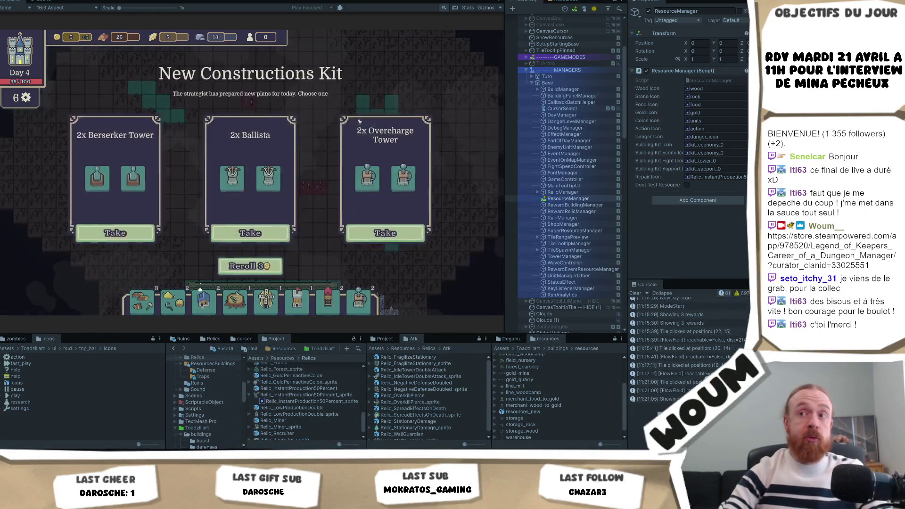
Take the 2x Overcharge Tower kit and reveal fog tiles, uncovering wheat fields near the base
{"action": "left_click", "coordinate": [391, 230]}
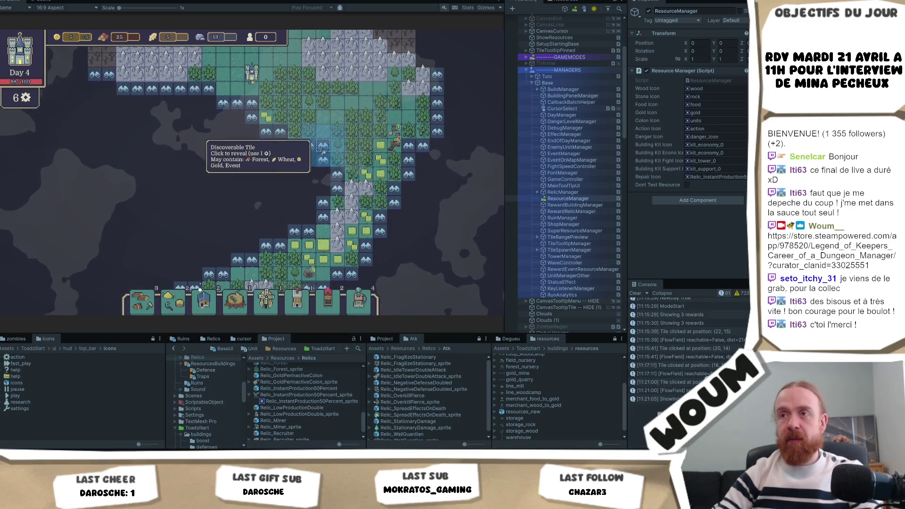
{"action": "left_click", "coordinate": [323, 202]}
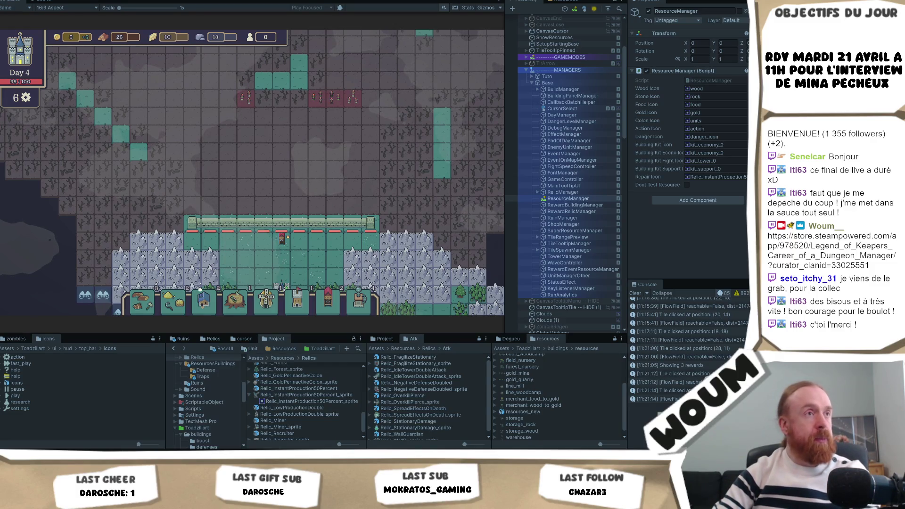
{"action": "key", "text": "s"}
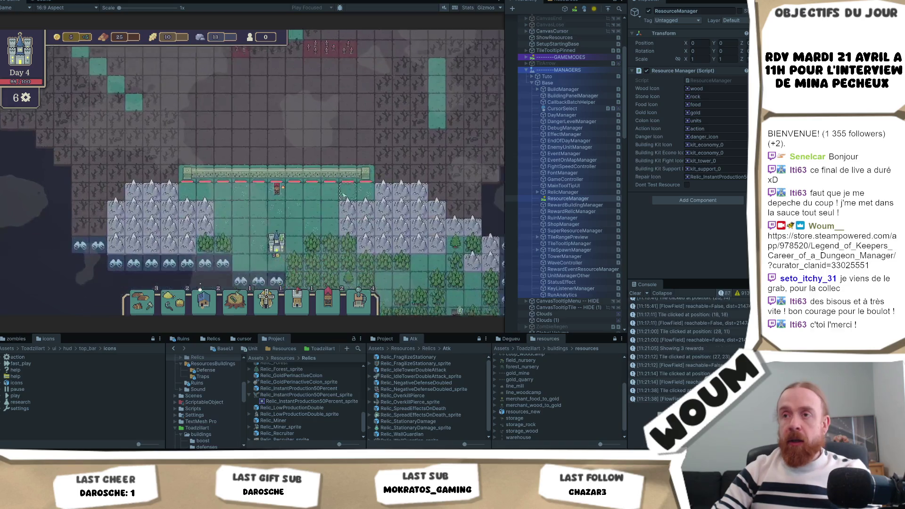
{"action": "left_click", "coordinate": [236, 202]}
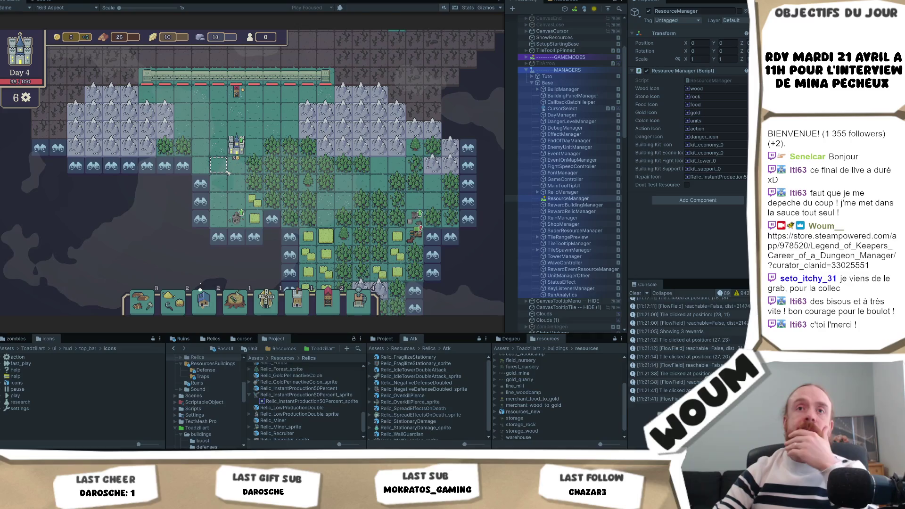
Reveal more fog tiles beside the forest, raising a resource count from 10 to 15
{"action": "left_click", "coordinate": [201, 184]}
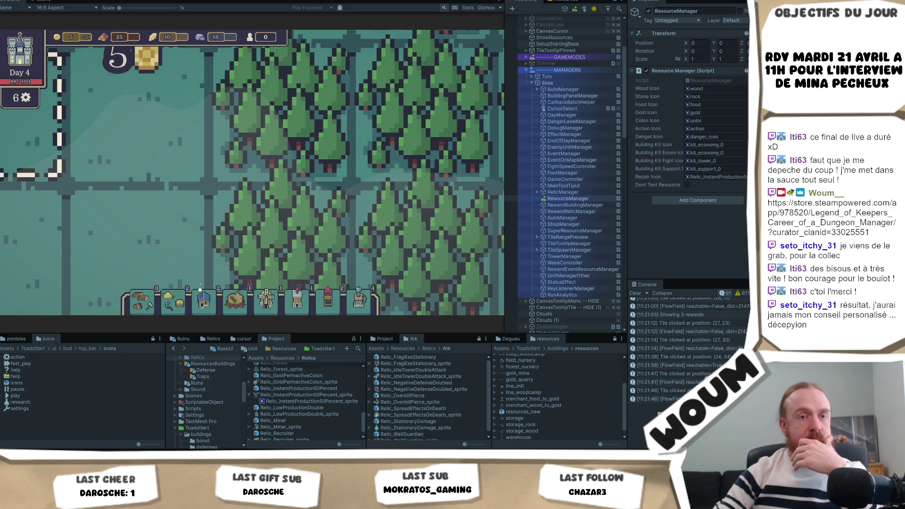
{"action": "left_click", "coordinate": [162, 193]}
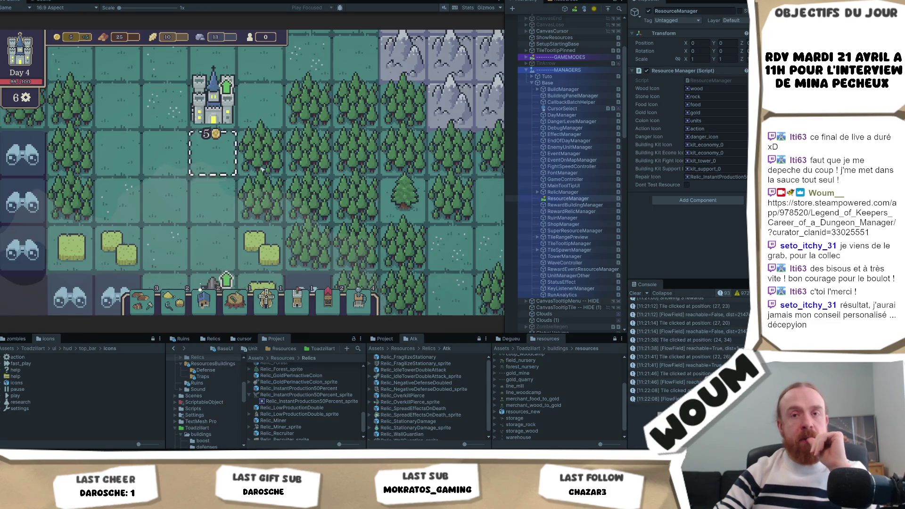
{"action": "scroll", "coordinate": [283, 170], "scroll_direction": "down", "scroll_amount": 2}
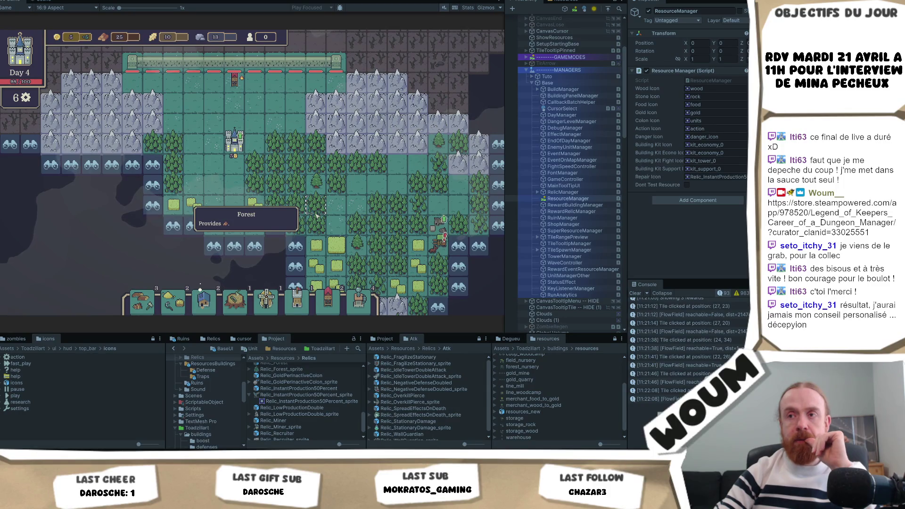
{"action": "left_click", "coordinate": [269, 230]}
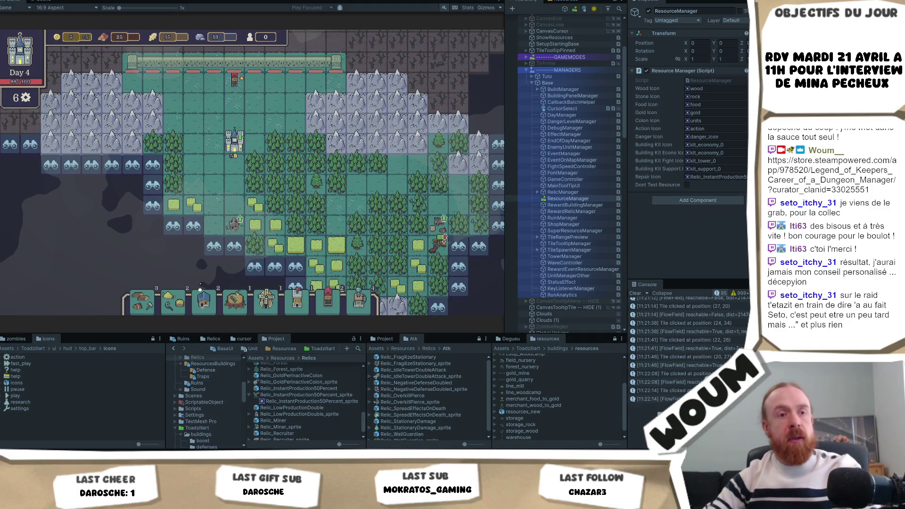
{"action": "scroll", "coordinate": [161, 197], "scroll_direction": "down", "scroll_amount": 1}
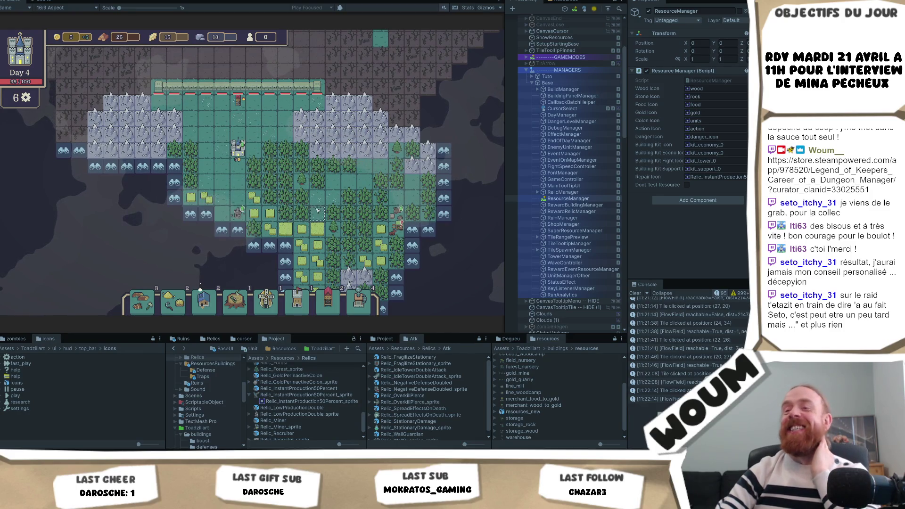
{"action": "left_click", "coordinate": [304, 170]}
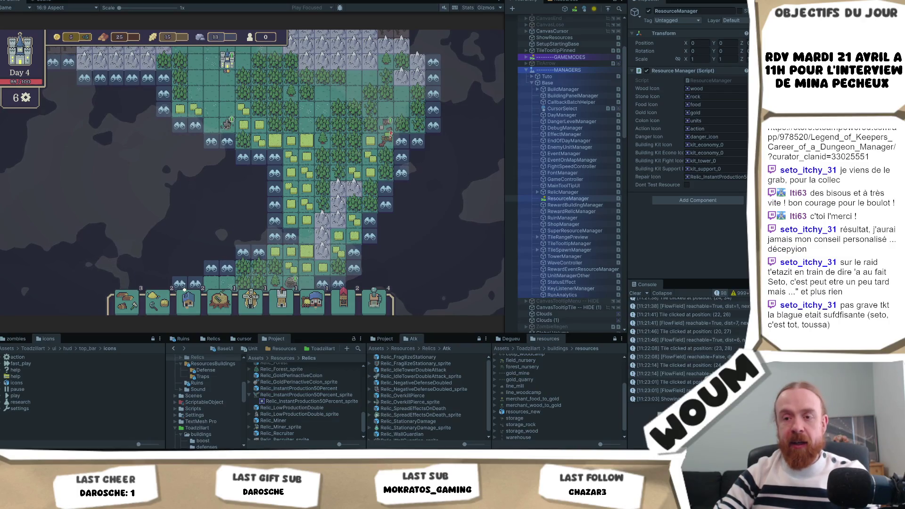
{"action": "key", "text": "alt+Tab"}
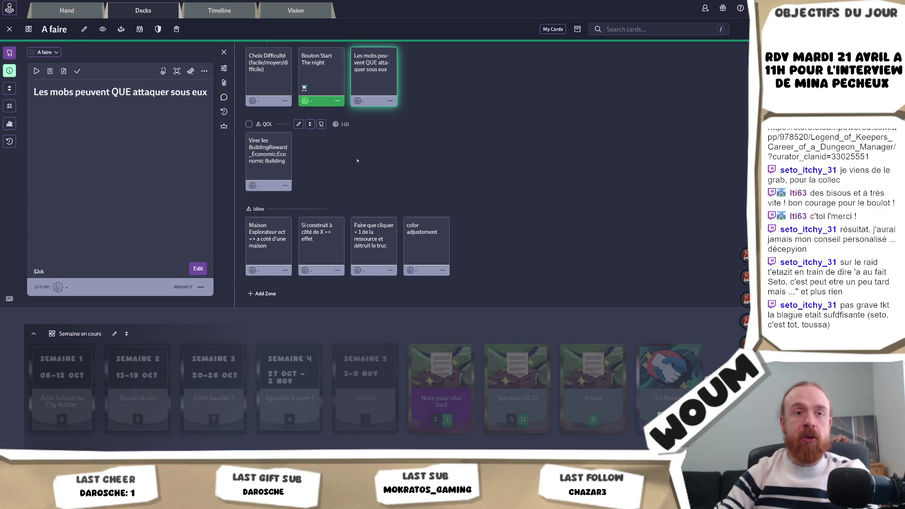
Open the 'Chateau diff' card in the Dreadhaven playtest A faire deck
{"action": "scroll", "coordinate": [353, 162], "scroll_direction": "up", "scroll_amount": 10}
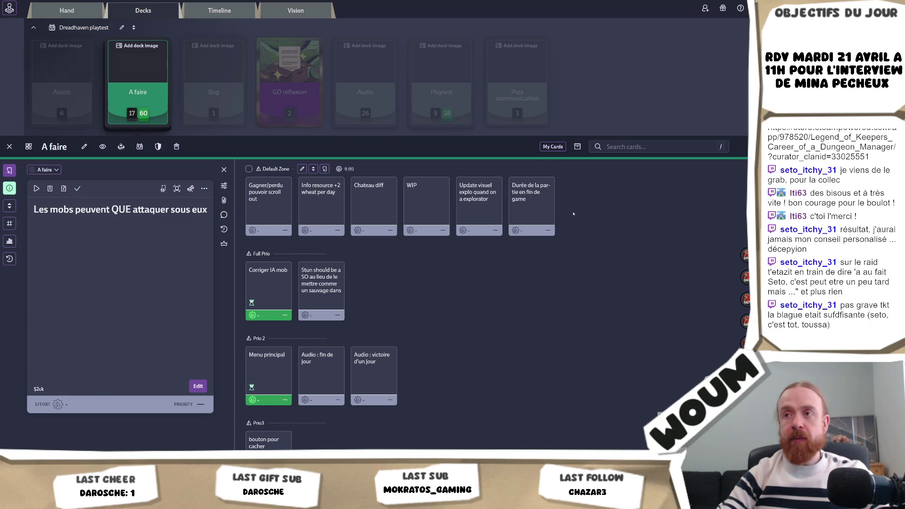
{"action": "left_click", "coordinate": [372, 202]}
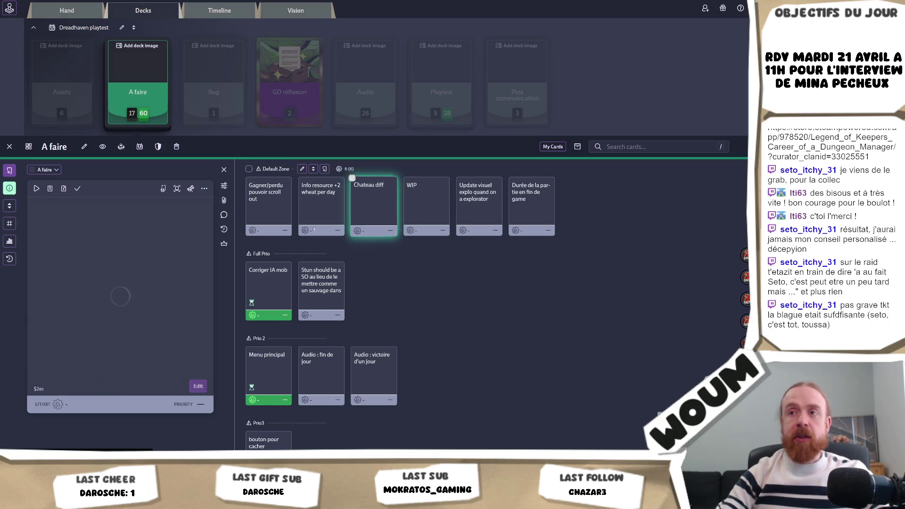
Mark the 'Chateau diff' and 'Info resource +2 wheat per day' cards as done
{"action": "left_click", "coordinate": [77, 188]}
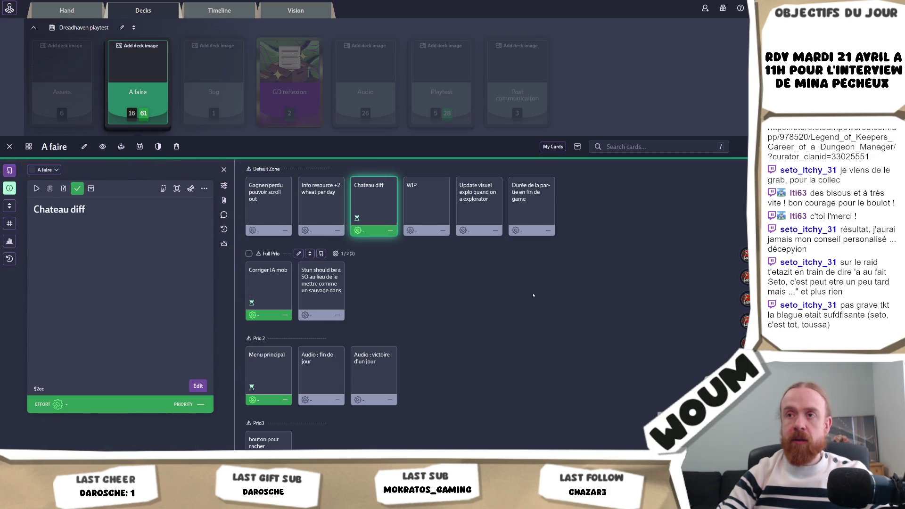
{"action": "left_click", "coordinate": [321, 226]}
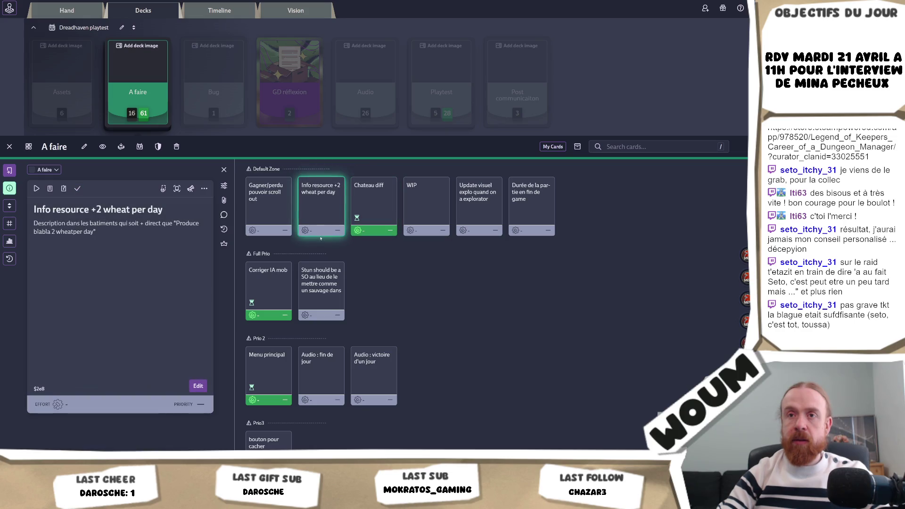
{"action": "left_click", "coordinate": [77, 191]}
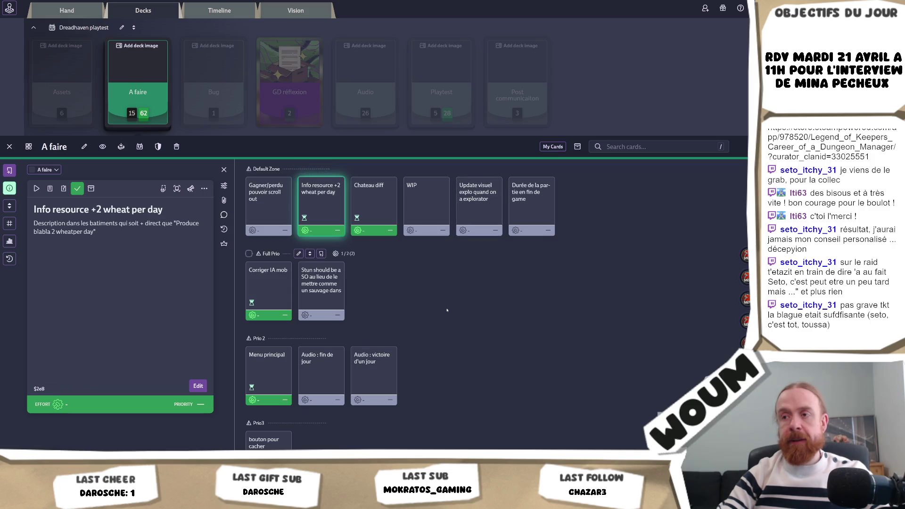
{"action": "scroll", "coordinate": [448, 307], "scroll_direction": "down", "scroll_amount": 5}
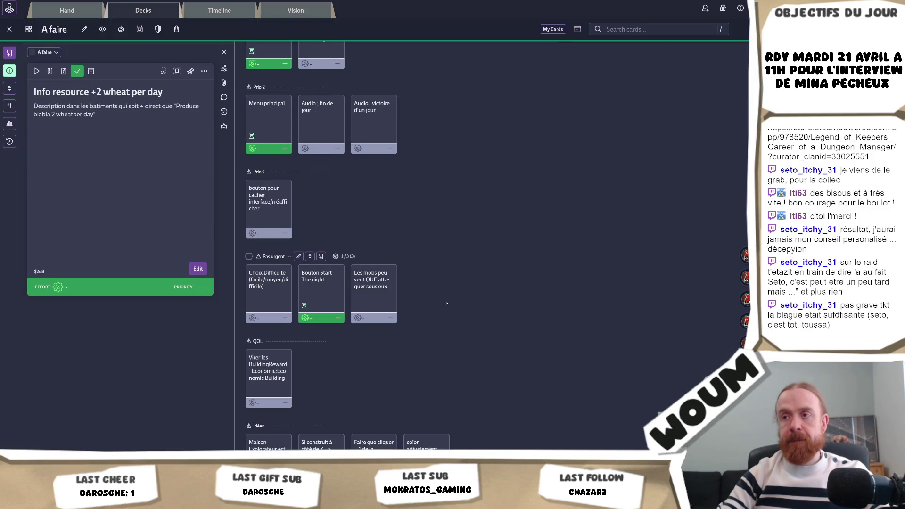
{"action": "scroll", "coordinate": [447, 303], "scroll_direction": "down", "scroll_amount": 3}
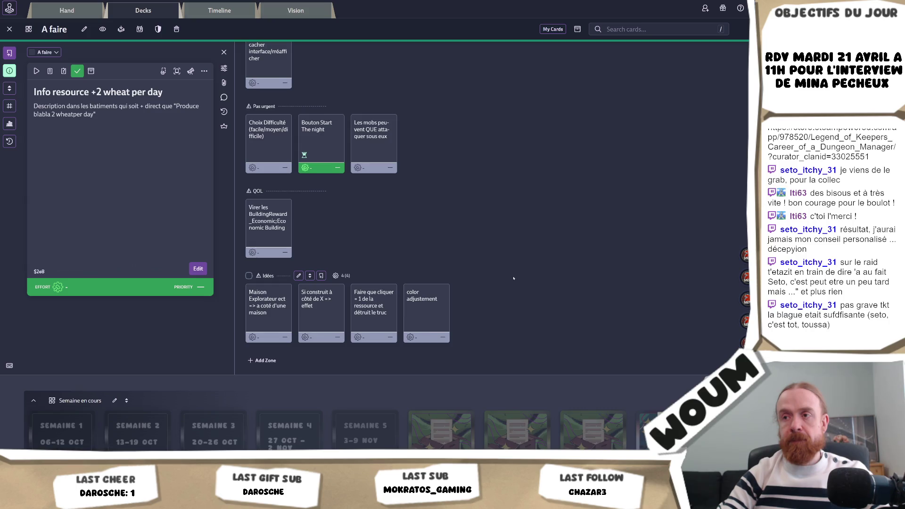
{"action": "scroll", "coordinate": [513, 278], "scroll_direction": "up", "scroll_amount": 8}
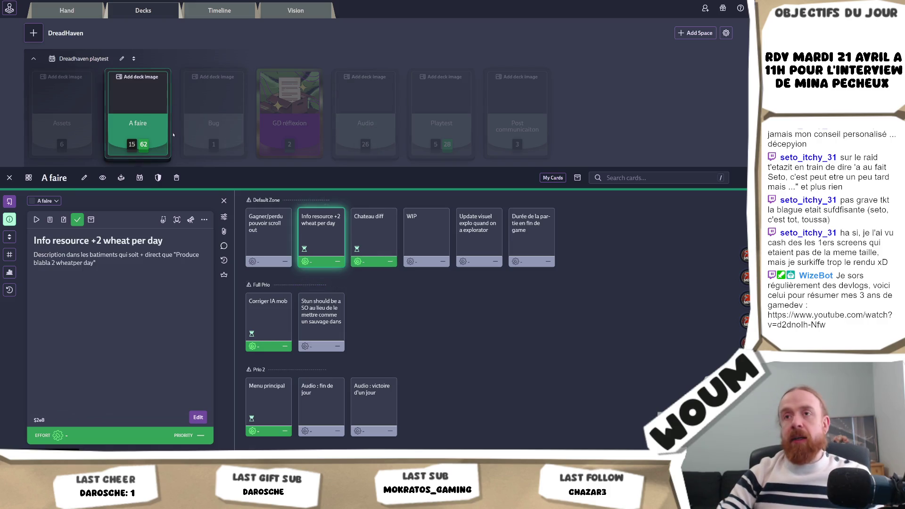
Mark the zombie bug card in the Bug deck as done
{"action": "left_click", "coordinate": [206, 124]}
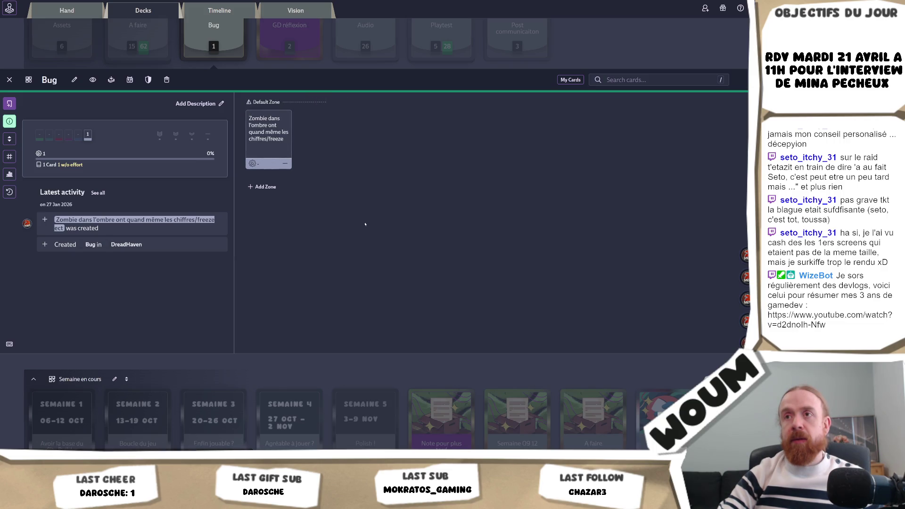
{"action": "scroll", "coordinate": [279, 156], "scroll_direction": "up", "scroll_amount": 2}
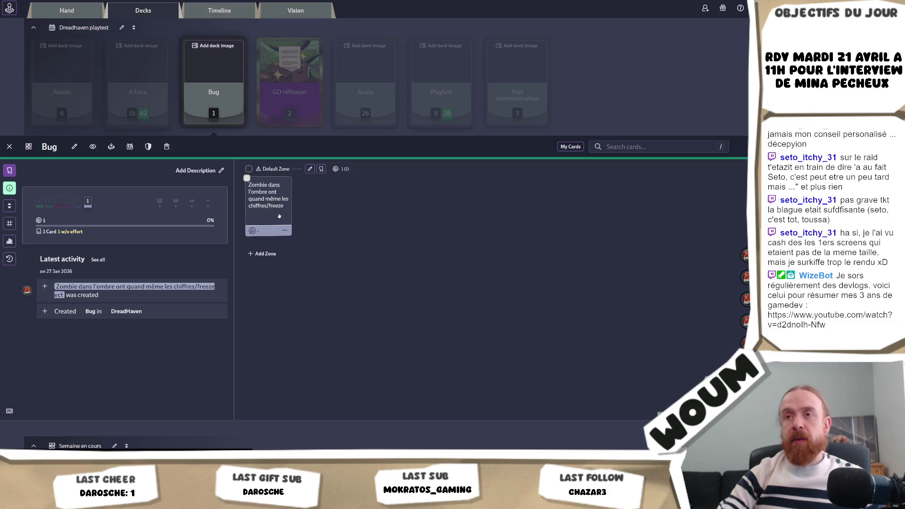
{"action": "left_click", "coordinate": [288, 225]}
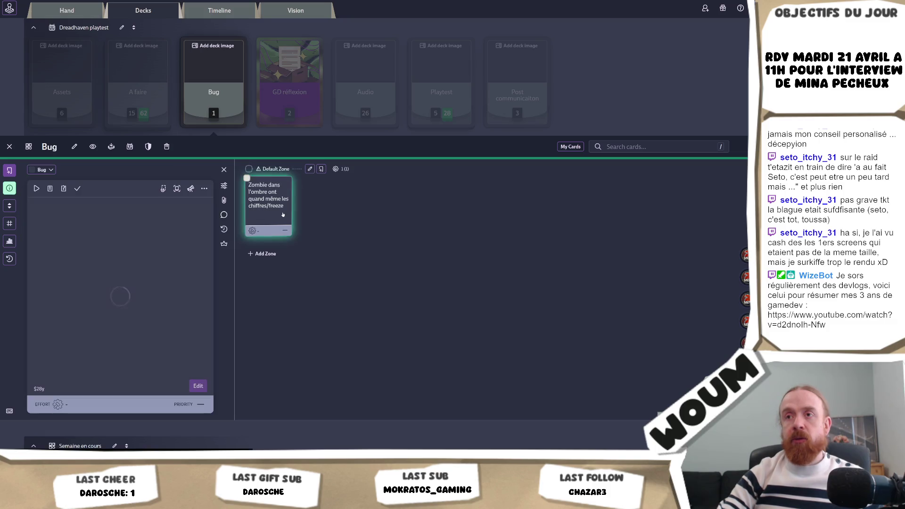
{"action": "left_click", "coordinate": [78, 188]}
In the Assets deck, mark 'Fleche upgrade ready' and '! event en attente' as done
{"action": "left_click", "coordinate": [93, 82]}
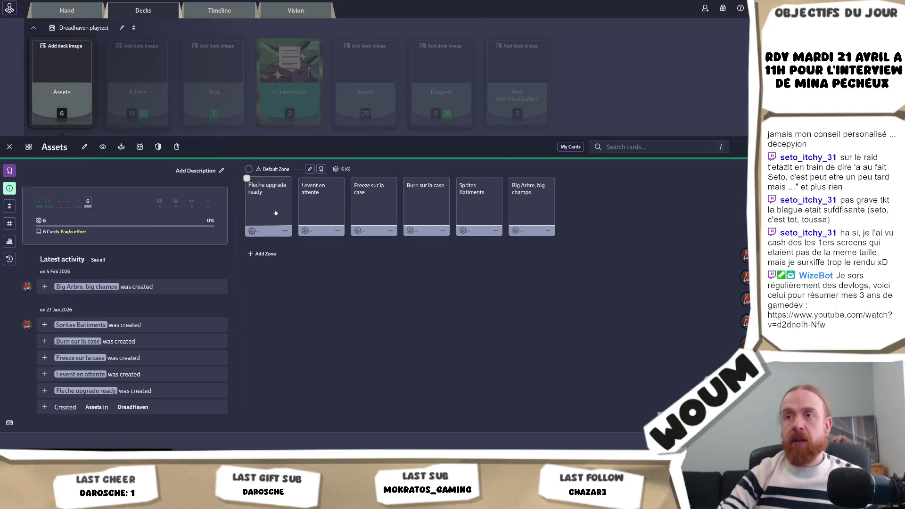
{"action": "left_click", "coordinate": [273, 209]}
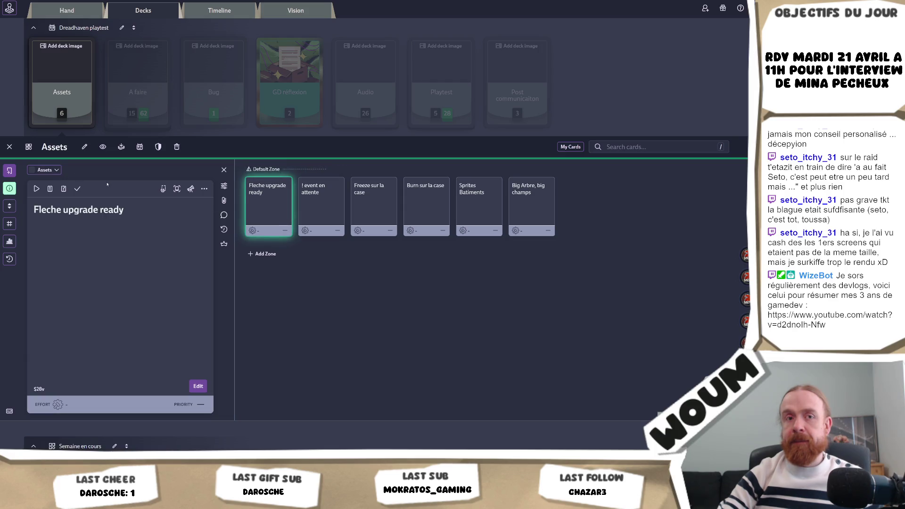
{"action": "left_click", "coordinate": [77, 189]}
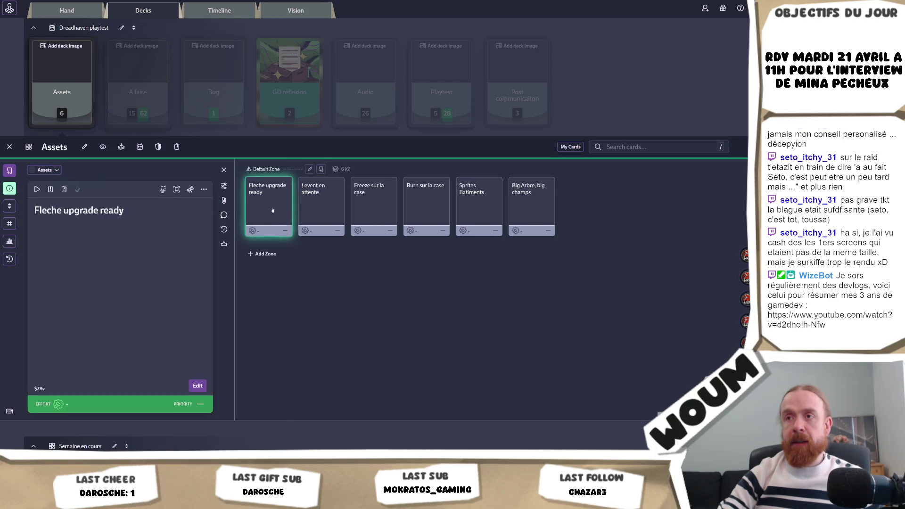
{"action": "left_click", "coordinate": [311, 219]}
{"action": "left_click", "coordinate": [76, 185]}
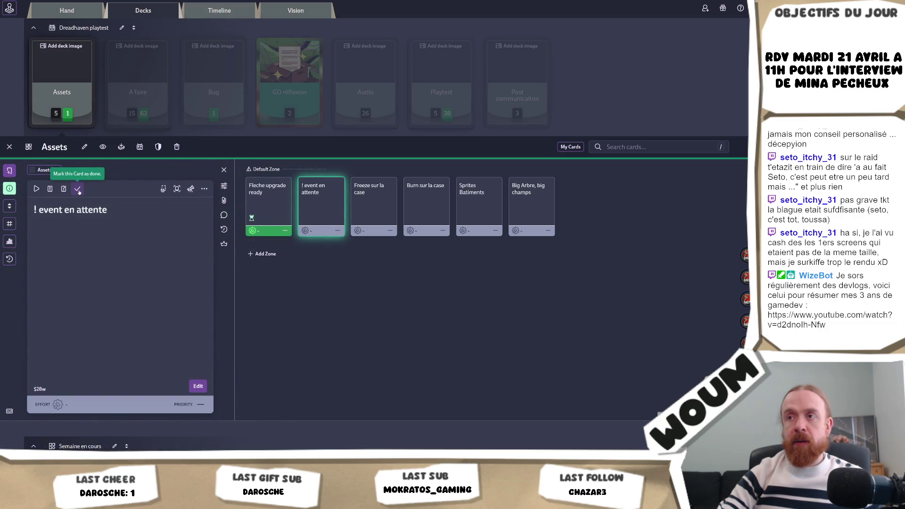
{"action": "left_click", "coordinate": [360, 205]}
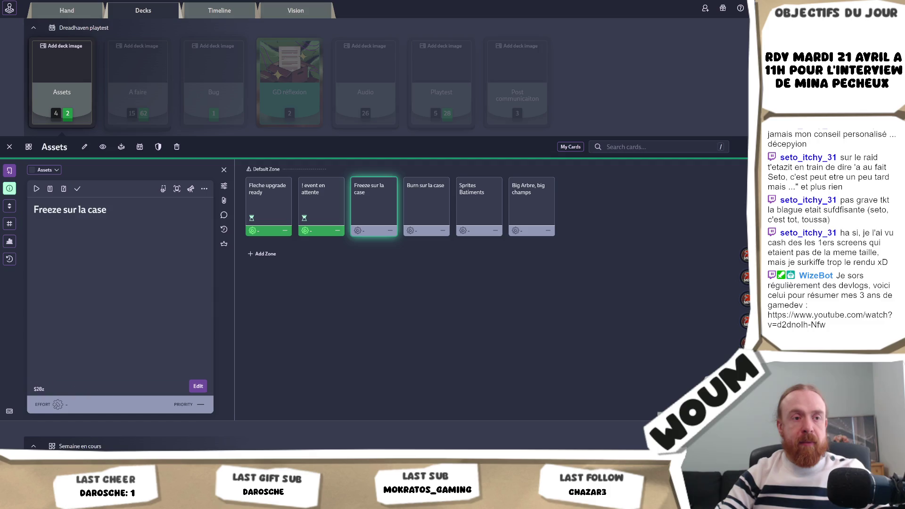
{"action": "left_click", "coordinate": [425, 213]}
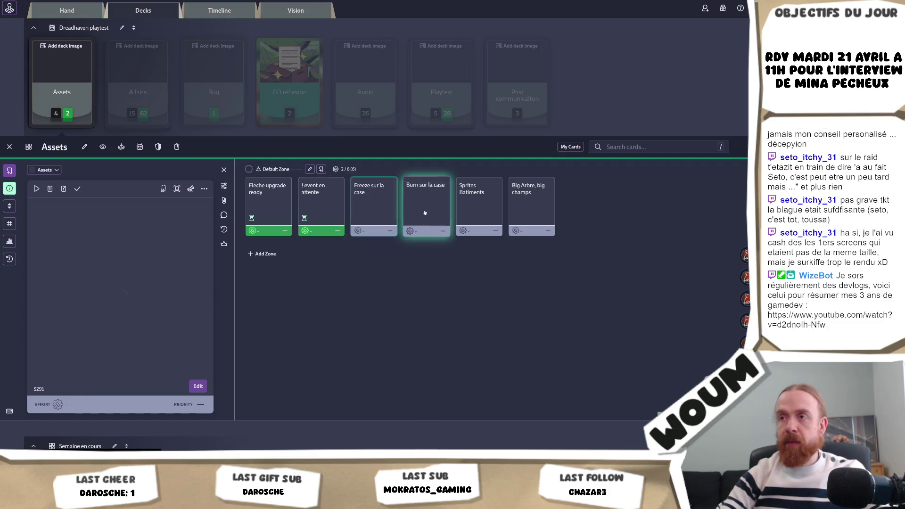
{"action": "key", "text": "Left"}
{"action": "key", "text": "Right"}
{"action": "key", "text": "Right"}
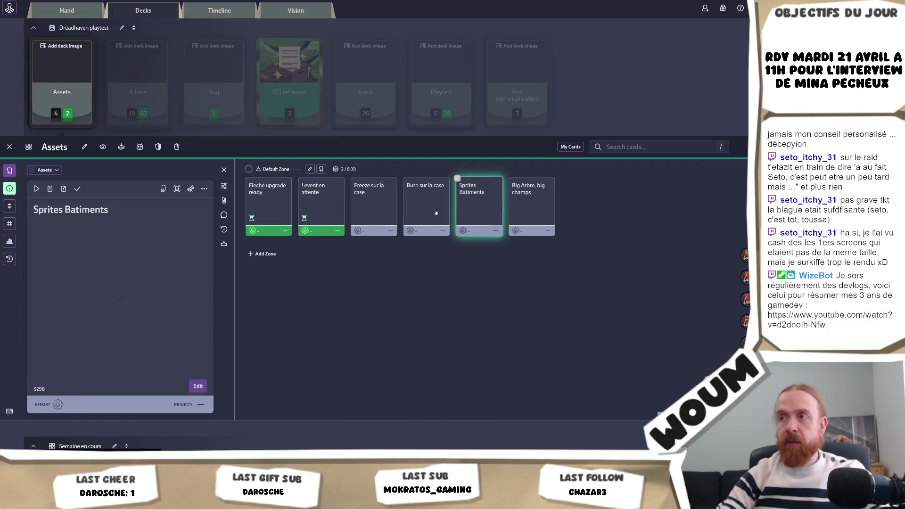
{"action": "key", "text": "Right"}
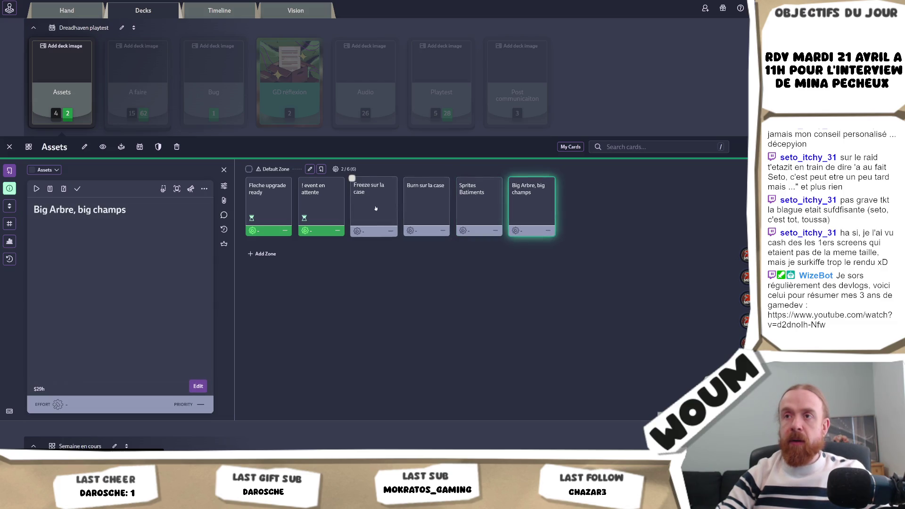
Mark 'Freeze sur la case', 'Burn sur la case', 'Sprites Batiments' and 'Big Arbre, big champs' done
{"action": "left_click", "coordinate": [376, 208]}
{"action": "key", "text": "F5"}
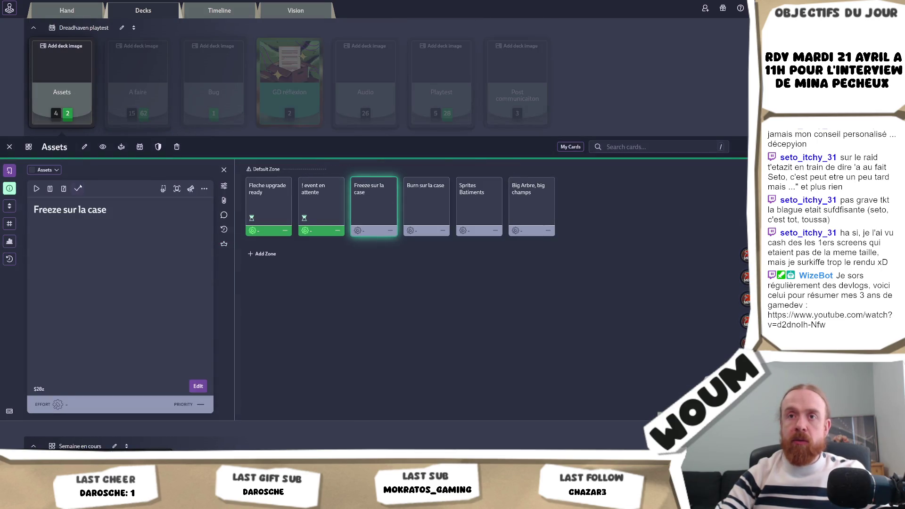
{"action": "key", "text": "d"}
{"action": "key", "text": "Right"}
{"action": "key", "text": "d"}
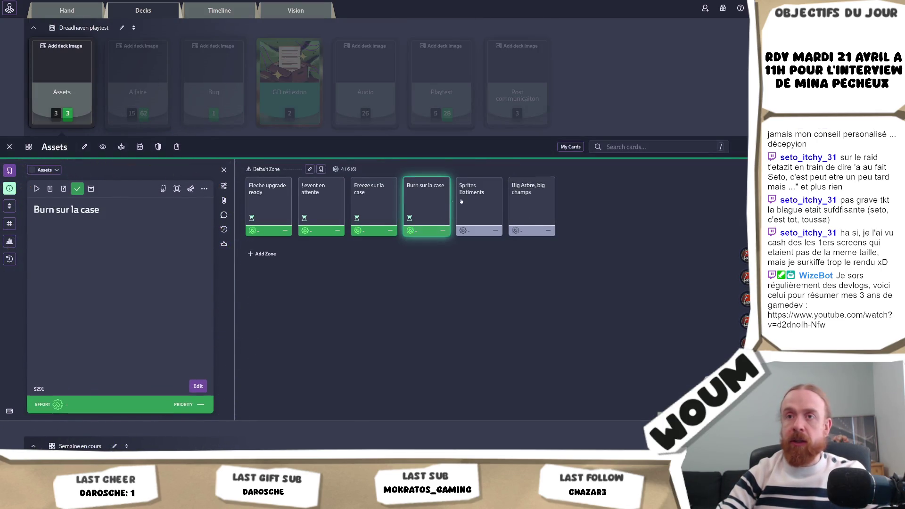
{"action": "left_click", "coordinate": [475, 203]}
{"action": "key", "text": "d"}
{"action": "key", "text": "Right"}
{"action": "left_click", "coordinate": [79, 189]}
{"action": "left_click", "coordinate": [10, 171]}
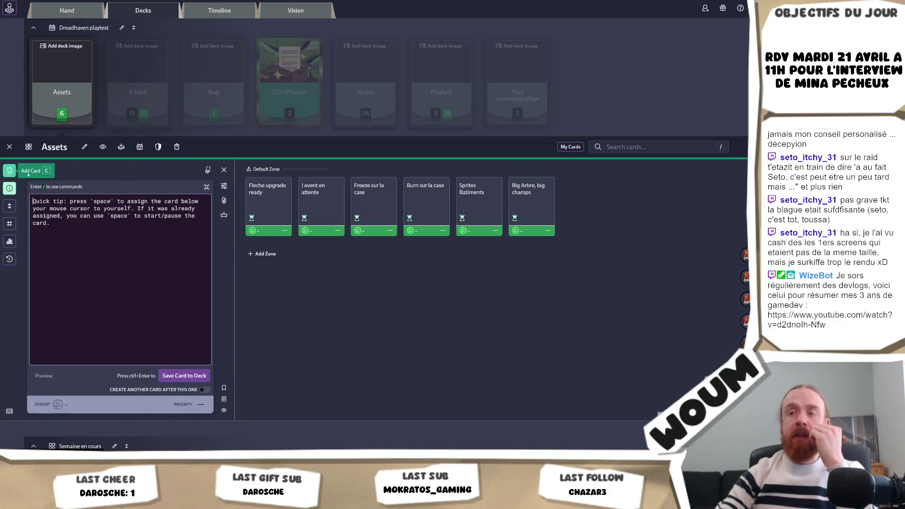
Save a new card titled 'Icone réparation' to Assets, then show the A faire deck
{"action": "type", "text": "Icone réparation"}
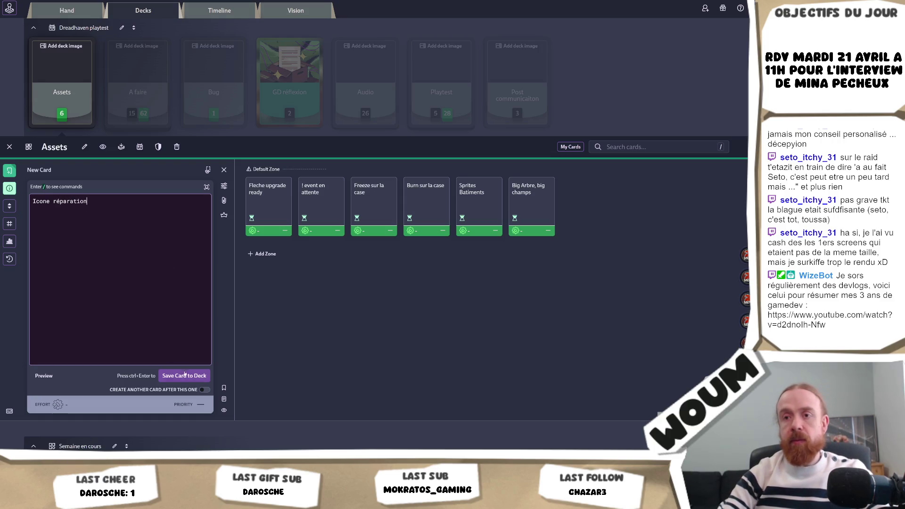
{"action": "left_click", "coordinate": [185, 375]}
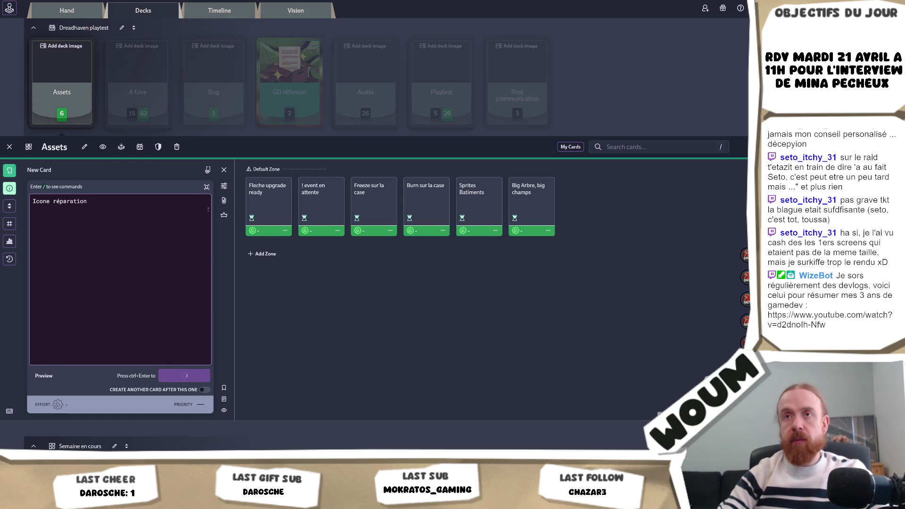
{"action": "left_click", "coordinate": [166, 105]}
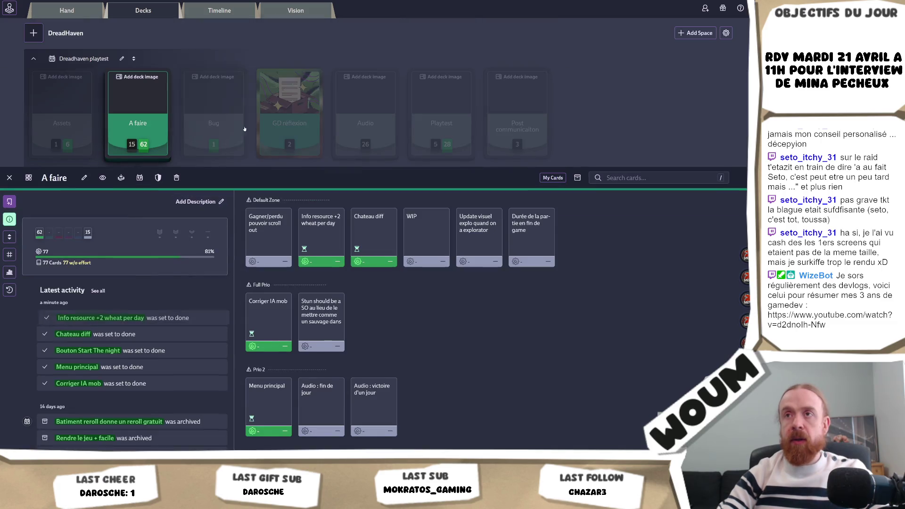
Browse GD réflexion's 'Quelles tours support' and 'Coût upgrade' cards, the Audio and Playtest decks, then return to Unity
{"action": "left_click", "coordinate": [290, 109]}
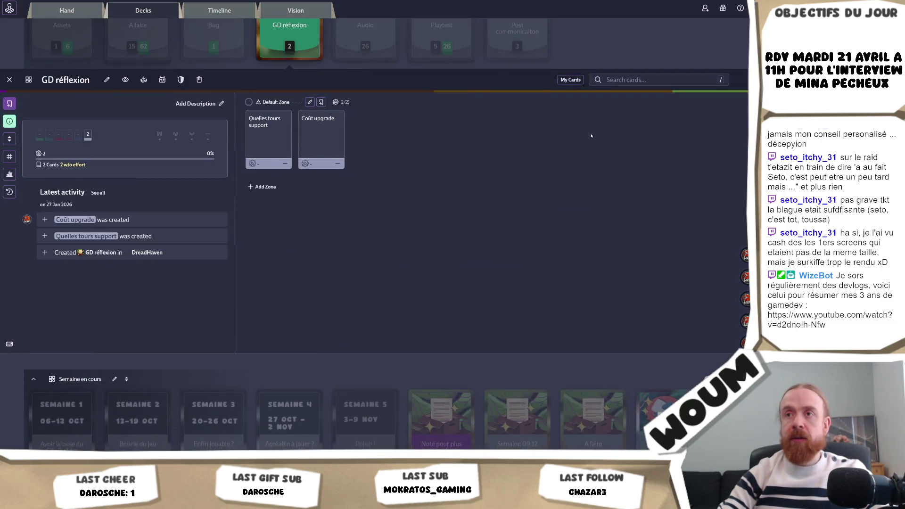
{"action": "scroll", "coordinate": [377, 213], "scroll_direction": "up", "scroll_amount": 3}
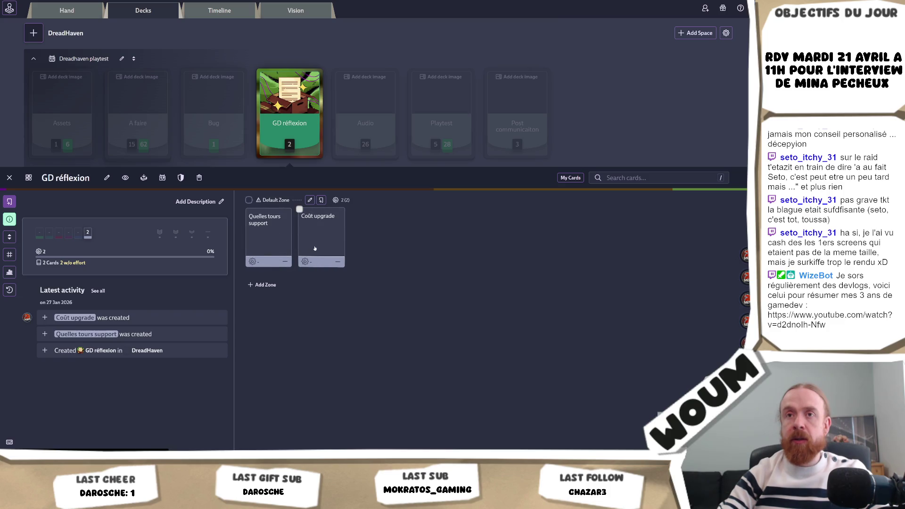
{"action": "left_click", "coordinate": [277, 247]}
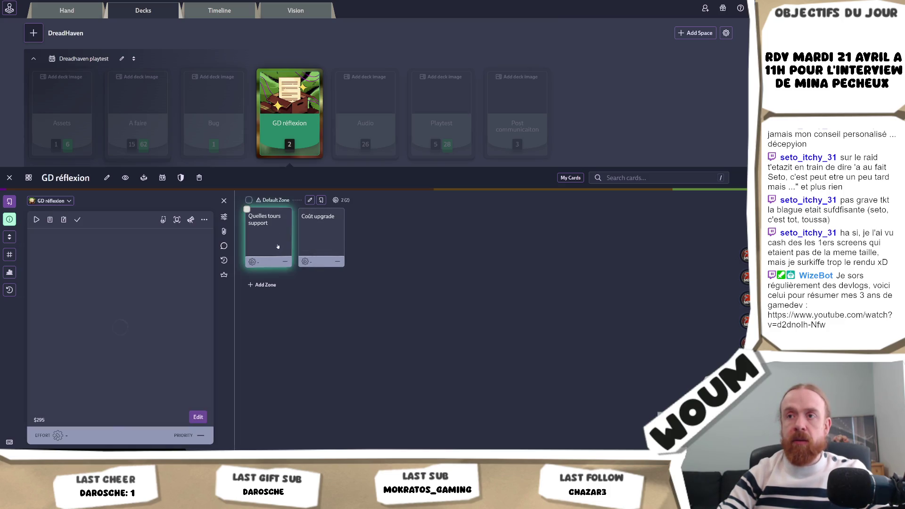
{"action": "left_click", "coordinate": [317, 239]}
{"action": "left_click", "coordinate": [385, 118]}
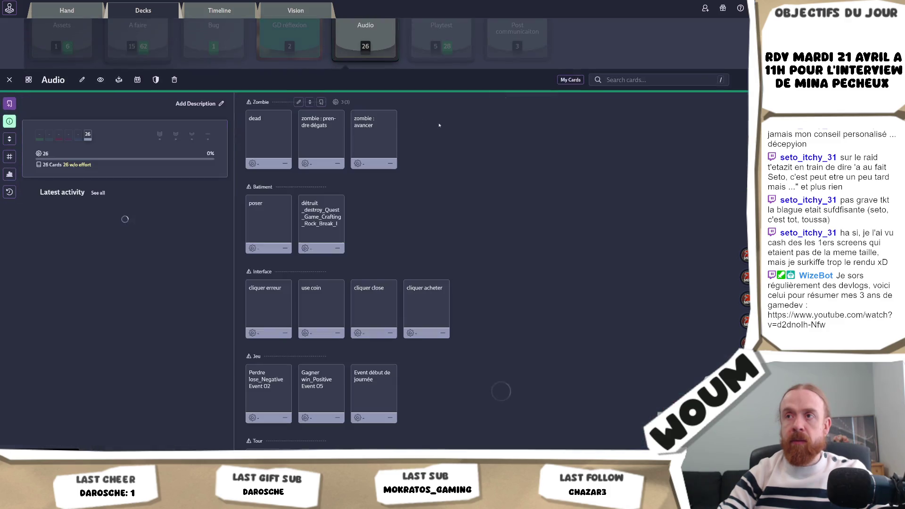
{"action": "left_click", "coordinate": [438, 120]}
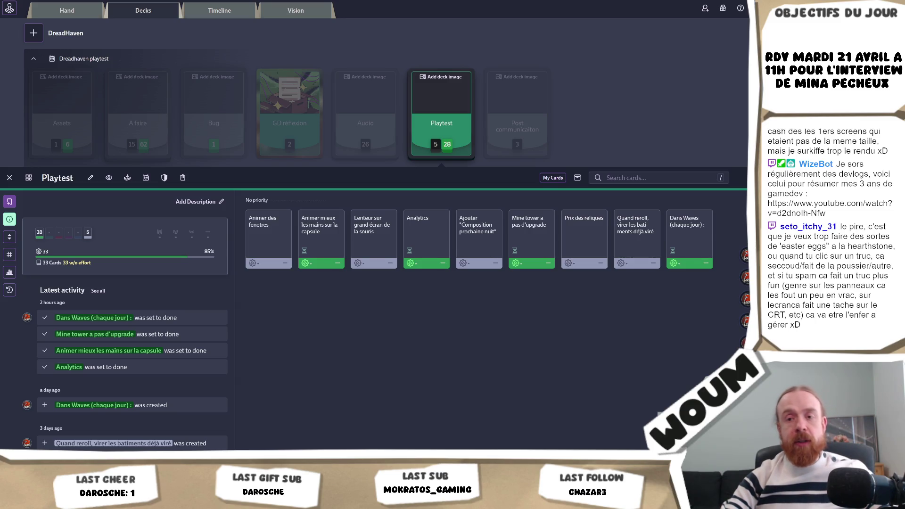
{"action": "key", "text": "alt+Tab"}
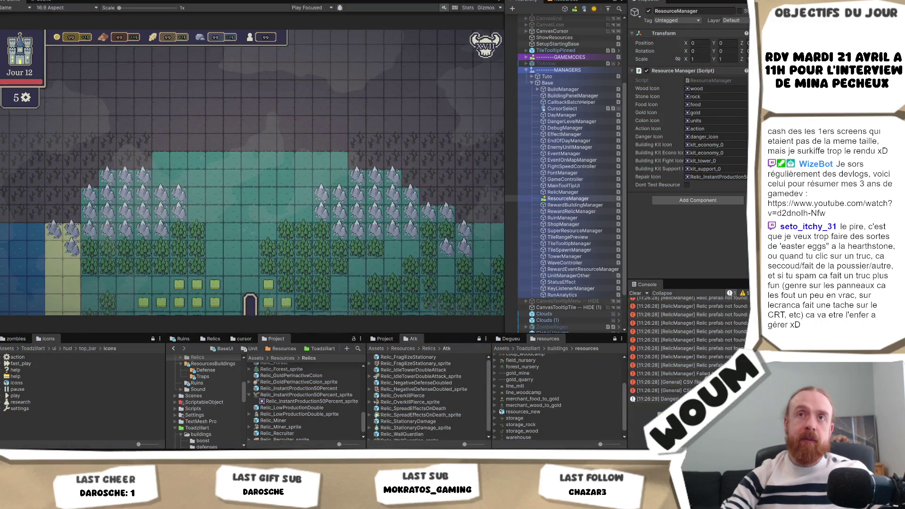
Load the recent StartScene showing the DreadHaven title menu, then return to Codecks
{"action": "key", "text": "alt+f"}
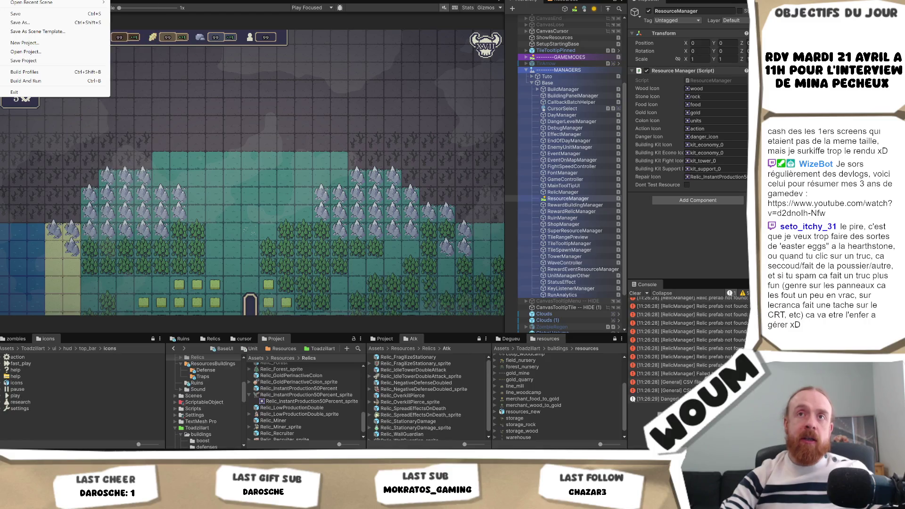
{"action": "mouse_move", "coordinate": [99, 2]}
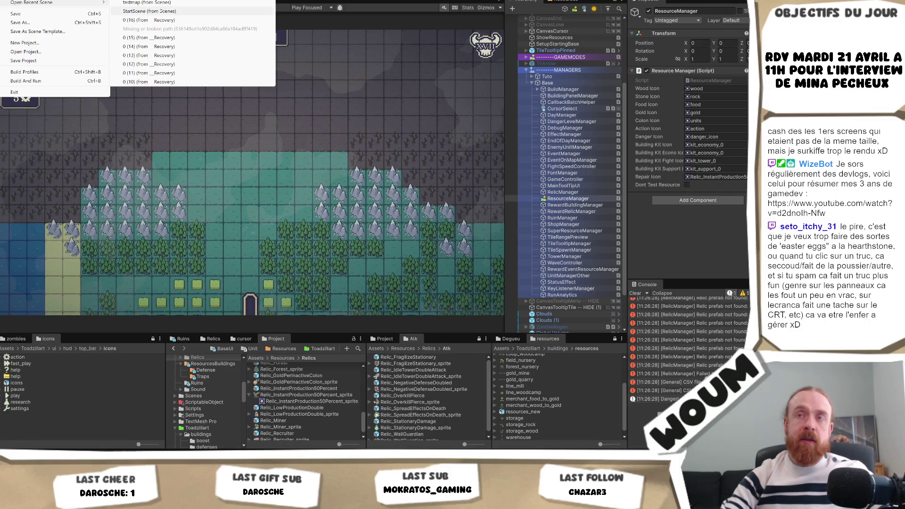
{"action": "left_click", "coordinate": [149, 11]}
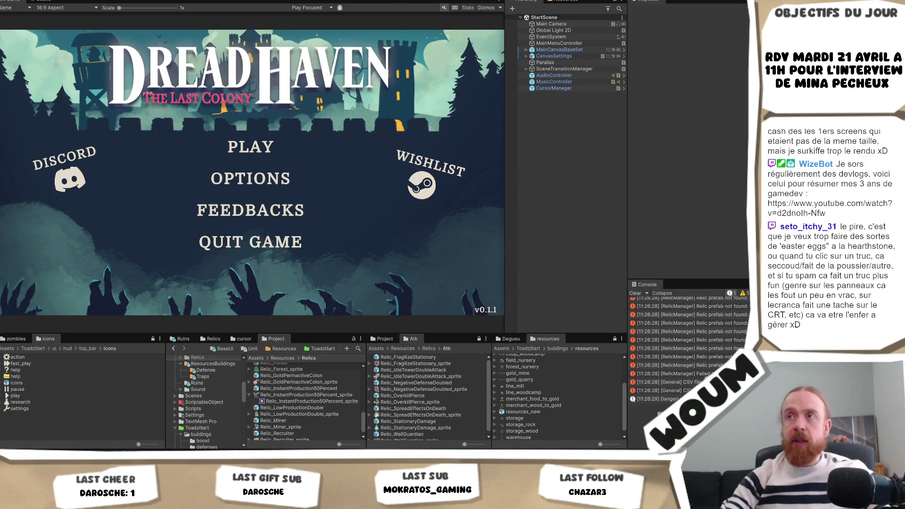
{"action": "key", "text": "alt+Tab"}
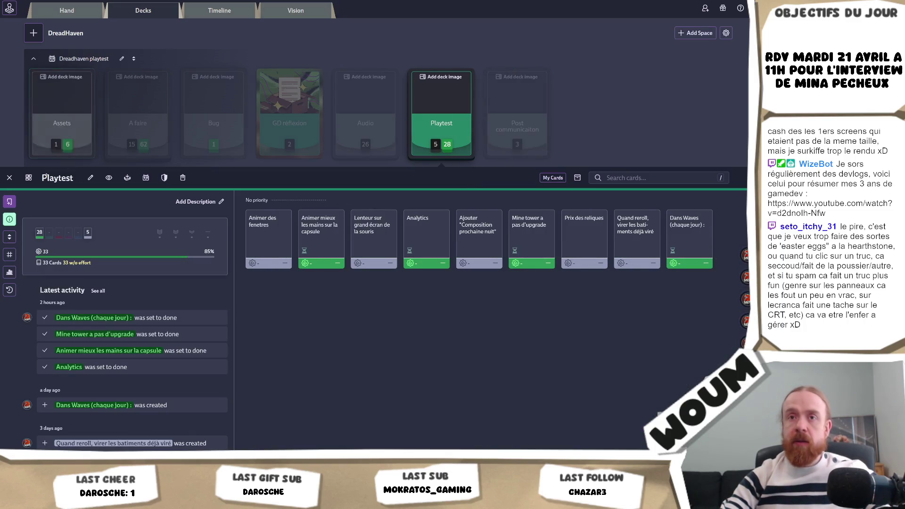
Create a new deck named 'Bonbons' and open it
{"action": "left_click", "coordinate": [9, 177]}
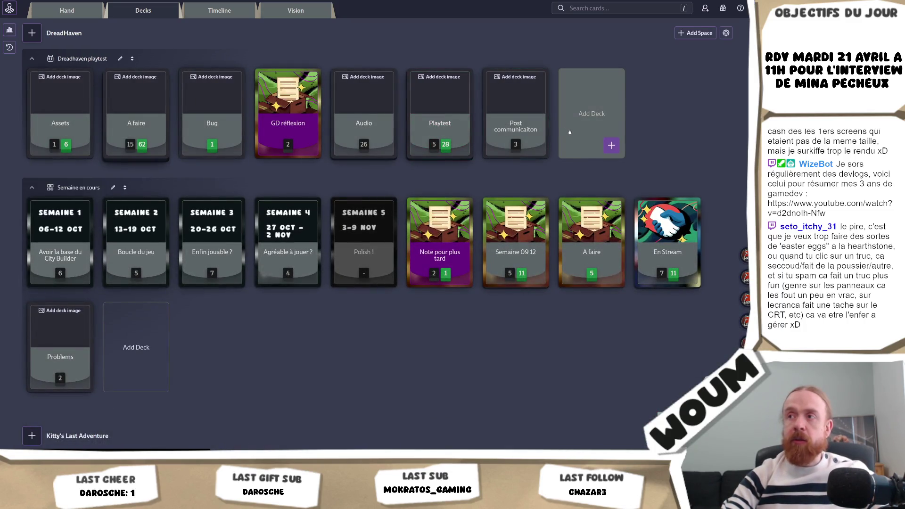
{"action": "left_click", "coordinate": [612, 145]}
{"action": "type", "text": "B"}
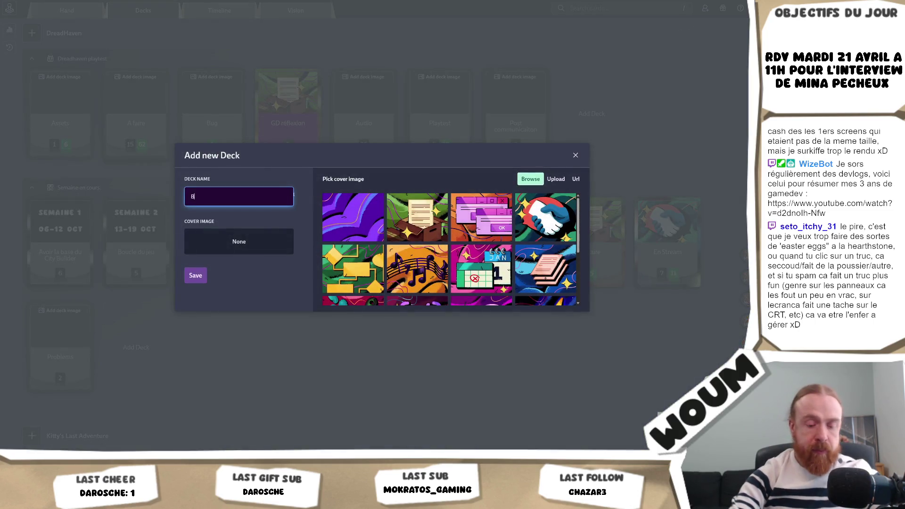
{"action": "type", "text": "onbons"}
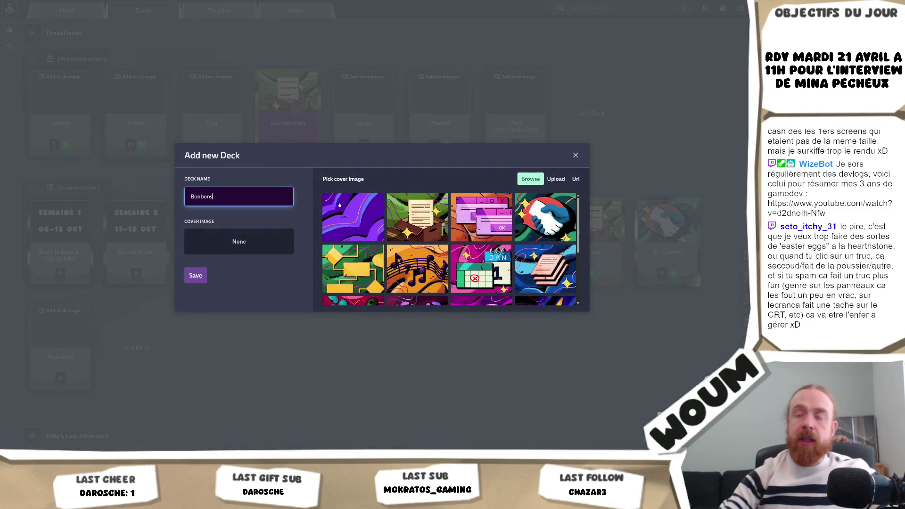
{"action": "left_click", "coordinate": [195, 275]}
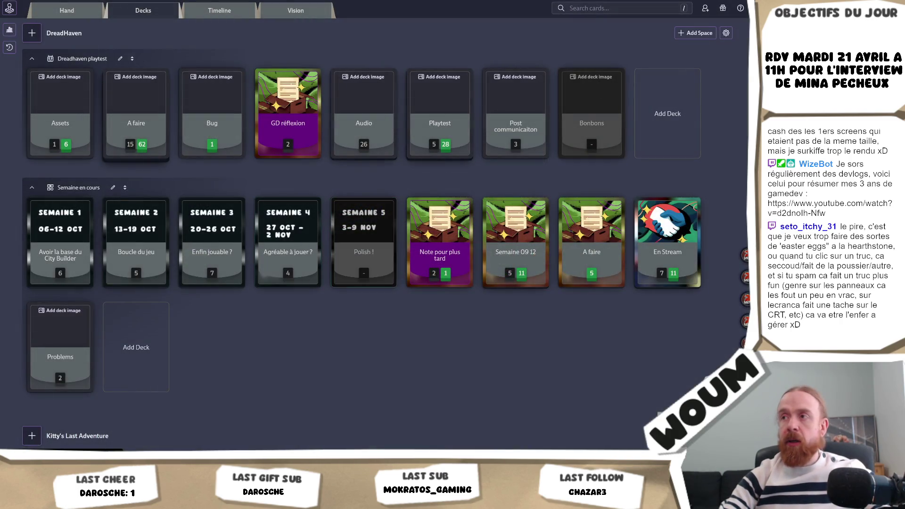
{"action": "left_click", "coordinate": [592, 112]}
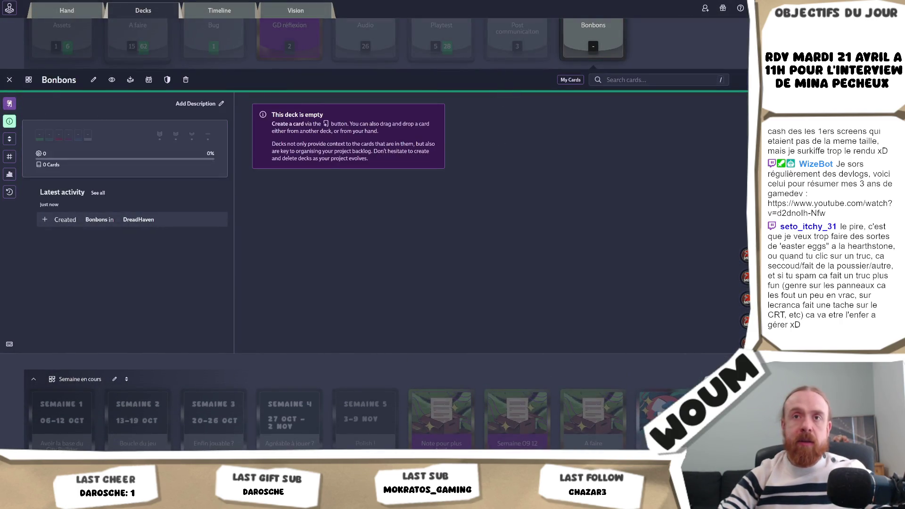
Add two Bonbons cards: main-menu windows blinking, and hands disappearing when clicked
{"action": "type", "text": "c"}
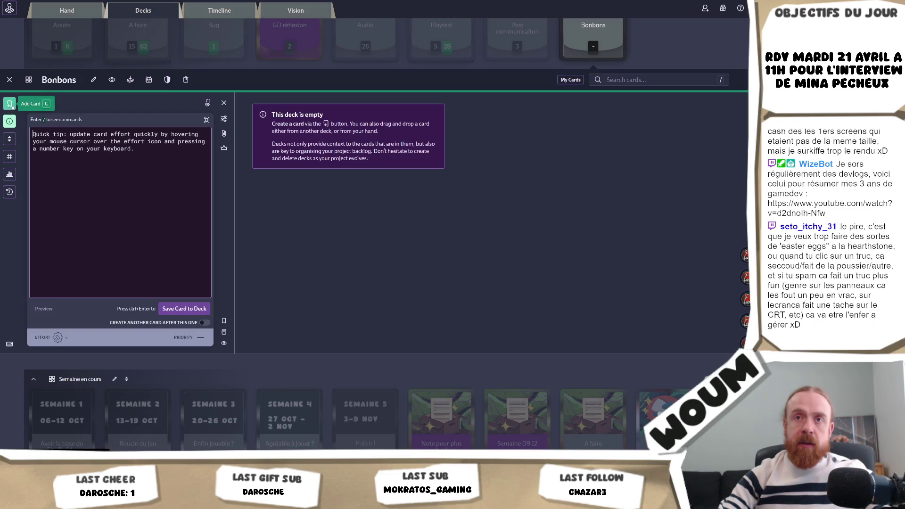
{"action": "type", "text": "Faire que l"}
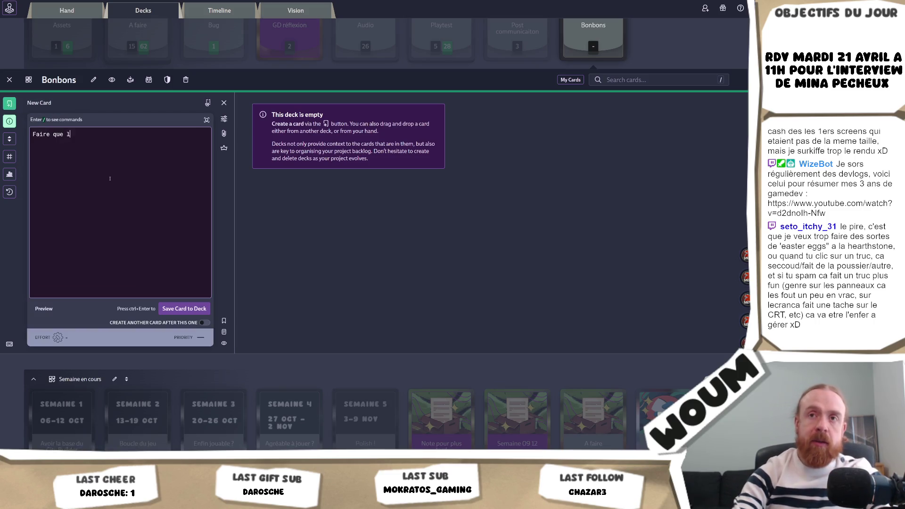
{"action": "type", "text": "es fenetres"}
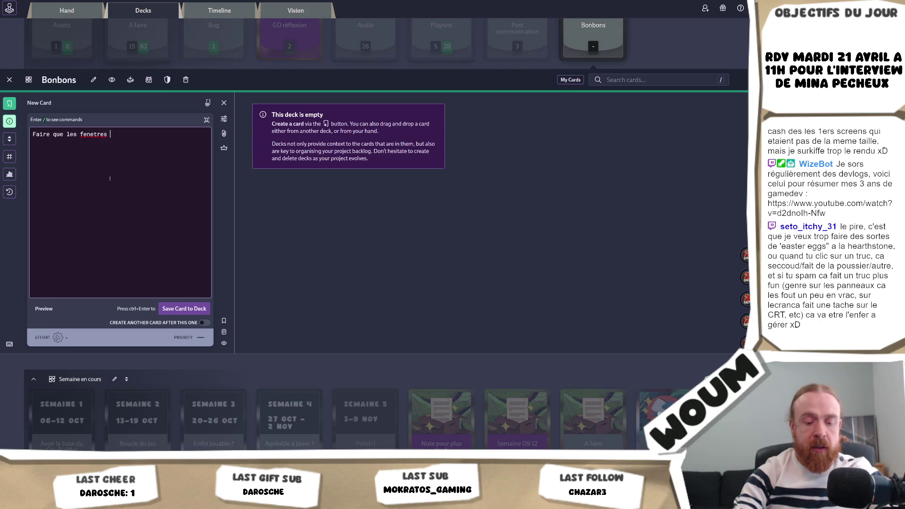
{"action": "type", "text": "clignote sur le men"}
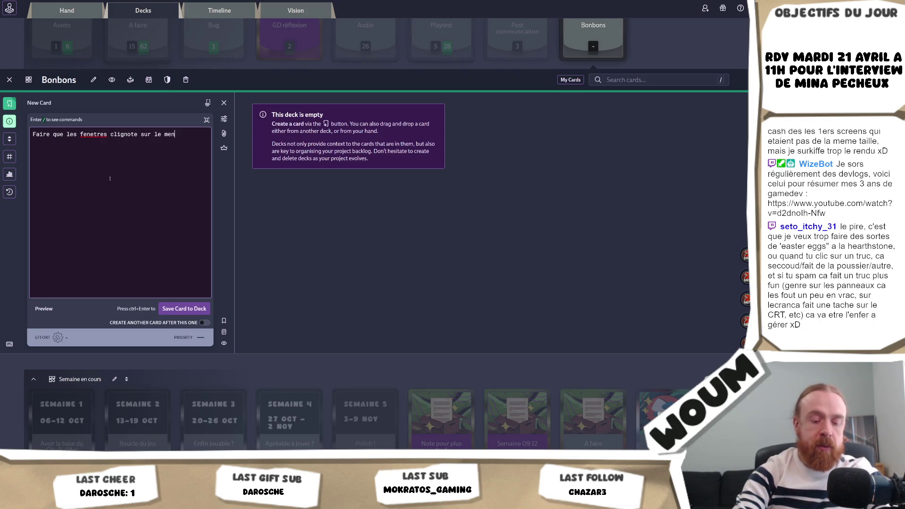
{"action": "type", "text": "u principal"}
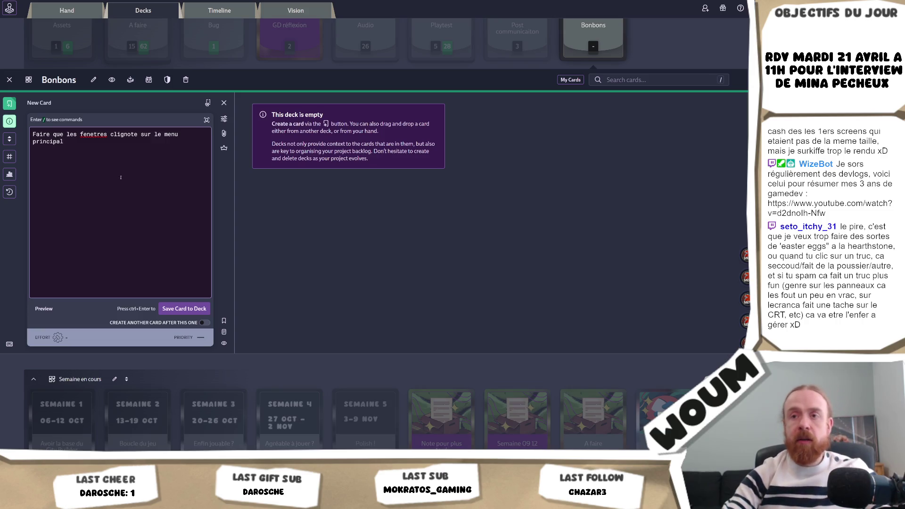
{"action": "left_click", "coordinate": [184, 308]}
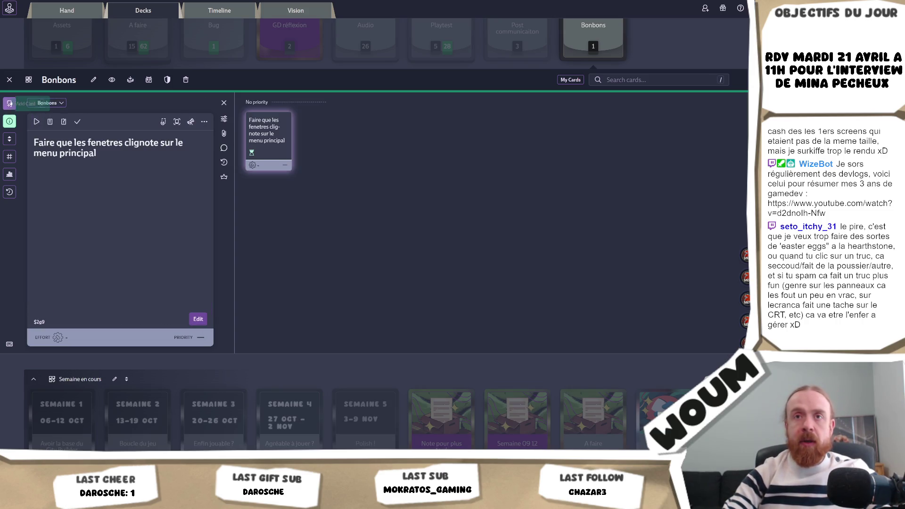
{"action": "left_click", "coordinate": [9, 104]}
{"action": "type", "text": "Menu Principal :"}
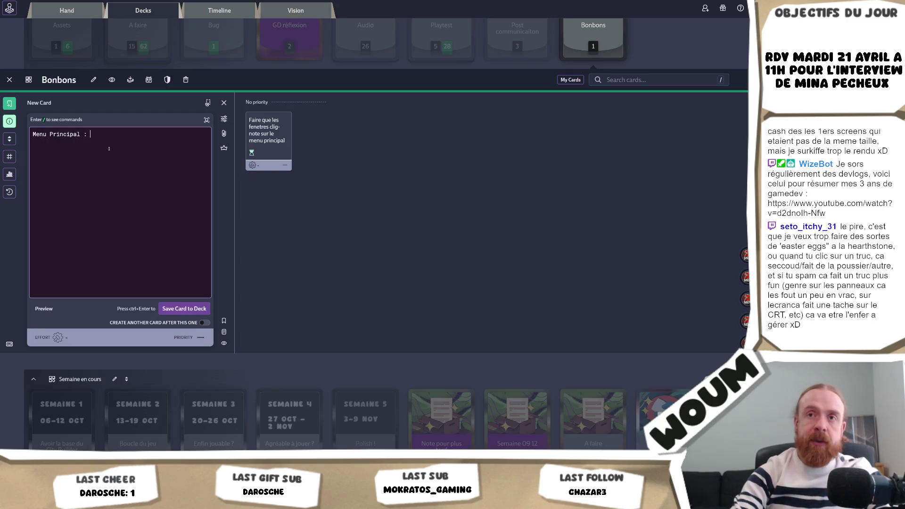
{"action": "type", "text": " que"}
{"action": "type", "text": " quand "}
{"action": "type", "text": "tu cliques "}
{"action": "type", "text": "sur les ma"}
{"action": "type", "text": "ins elles s'en vont"}
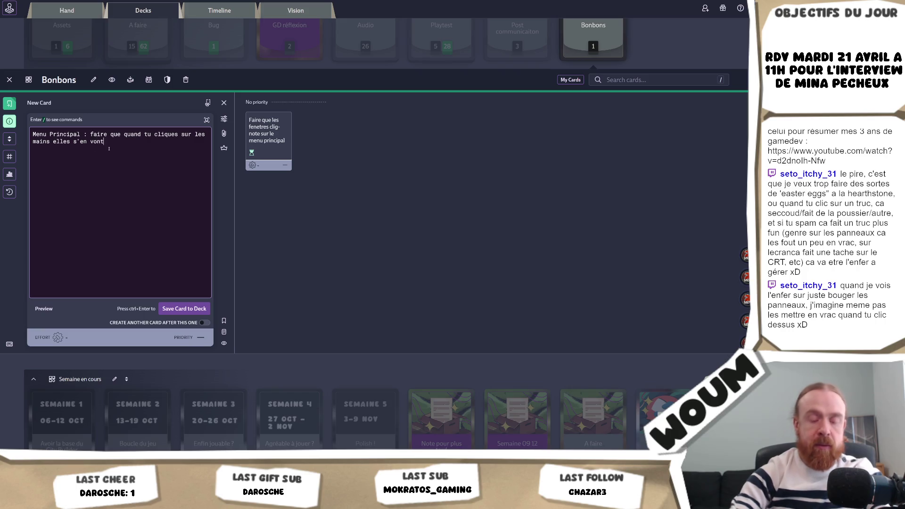
{"action": "left_click", "coordinate": [188, 309]}
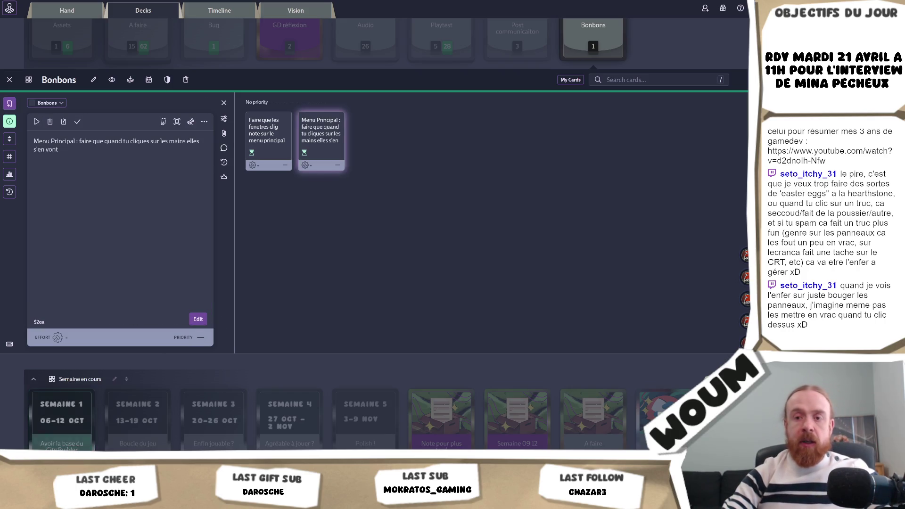
{"action": "key", "text": "alt+Tab"}
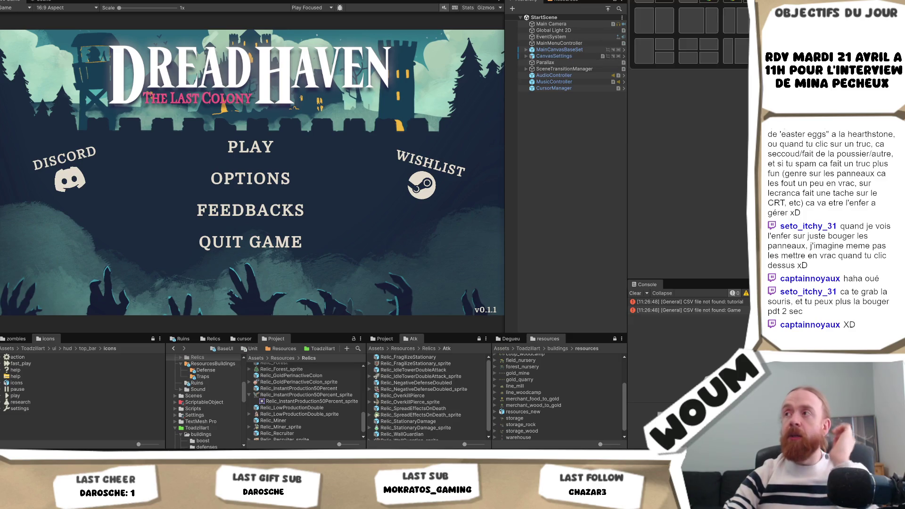
{"action": "key", "text": "alt+Tab"}
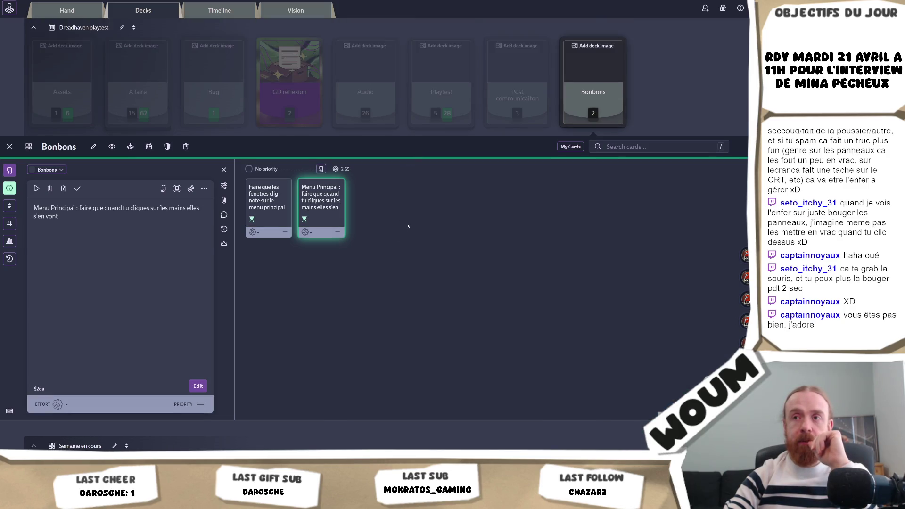
Open the blinking-windows card, check its priority/effort properties, then show the Bonbons deck's ordering options
{"action": "left_click", "coordinate": [278, 210]}
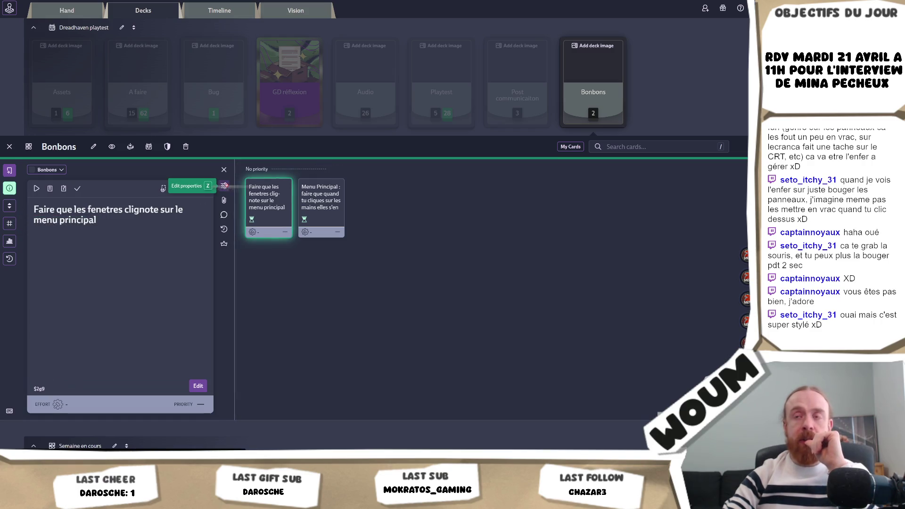
{"action": "left_click", "coordinate": [225, 187]}
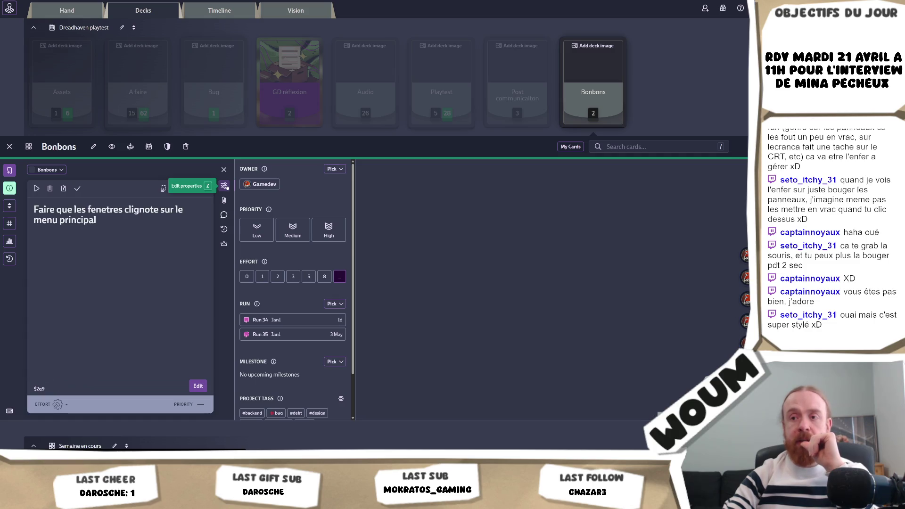
{"action": "left_click", "coordinate": [225, 187]}
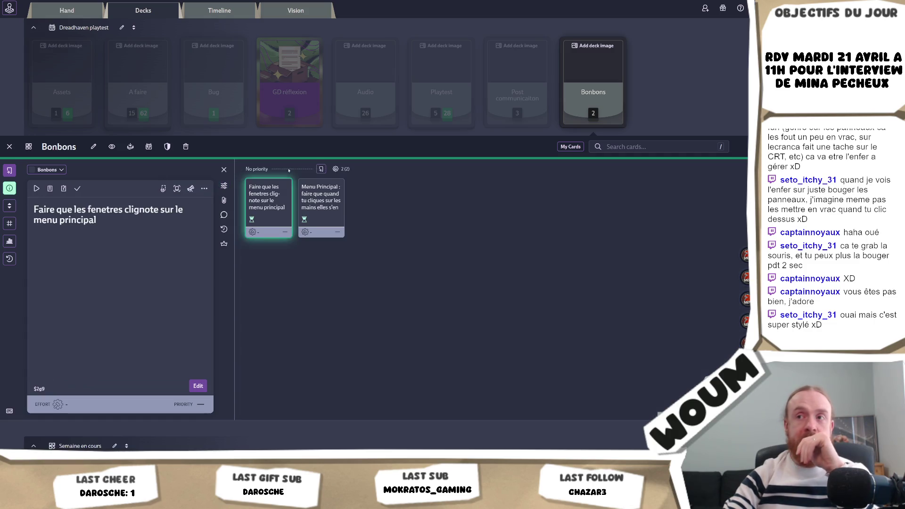
{"action": "left_click", "coordinate": [10, 205]}
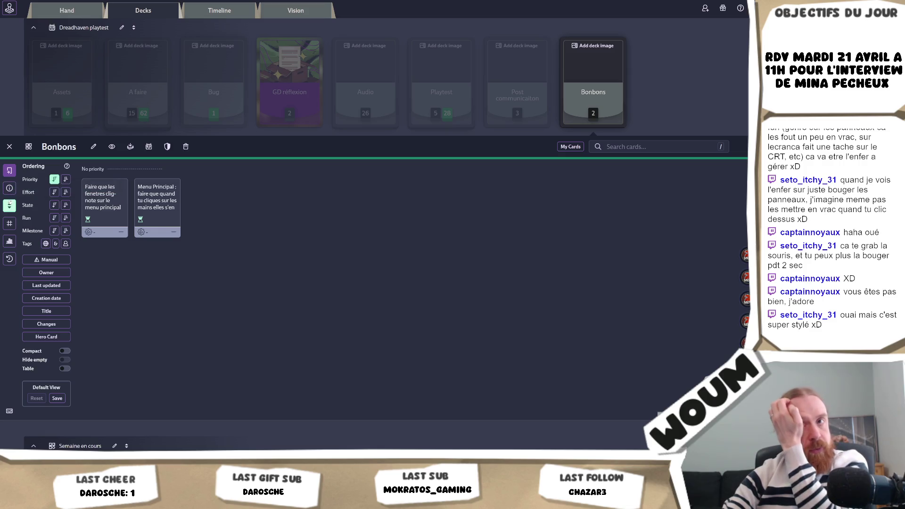
Review the Menu Principal card's properties, close its details, and reopen the Bonbons ordering options
{"action": "left_click", "coordinate": [10, 205]}
{"action": "left_click", "coordinate": [109, 208]}
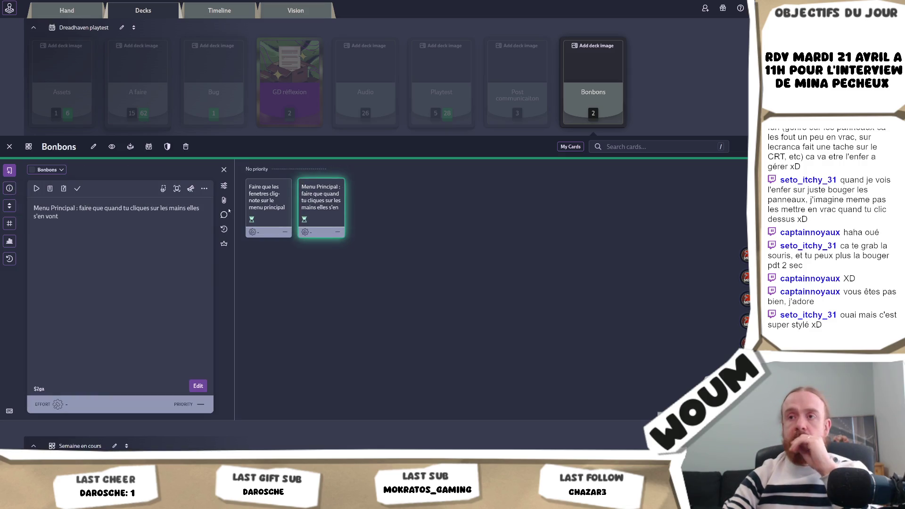
{"action": "left_click", "coordinate": [224, 185]}
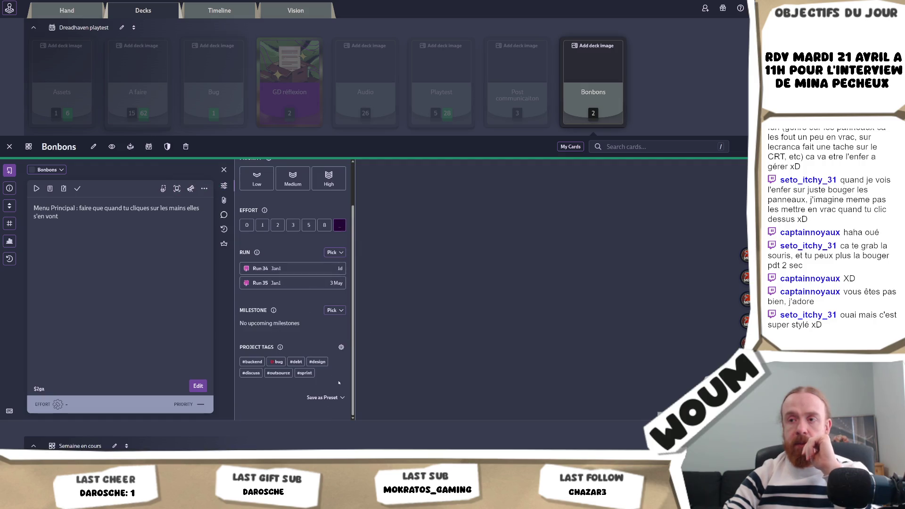
{"action": "scroll", "coordinate": [339, 383], "scroll_direction": "up", "scroll_amount": 1}
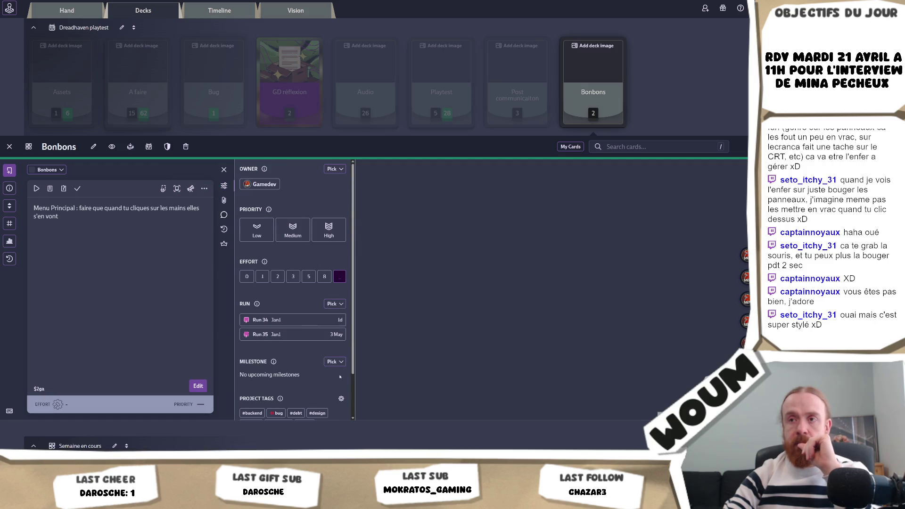
{"action": "left_click", "coordinate": [406, 284]}
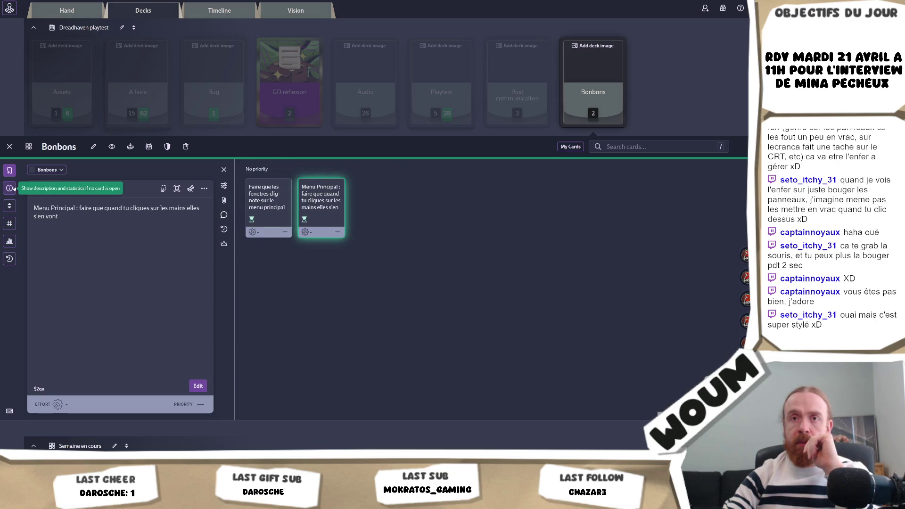
{"action": "left_click", "coordinate": [13, 204]}
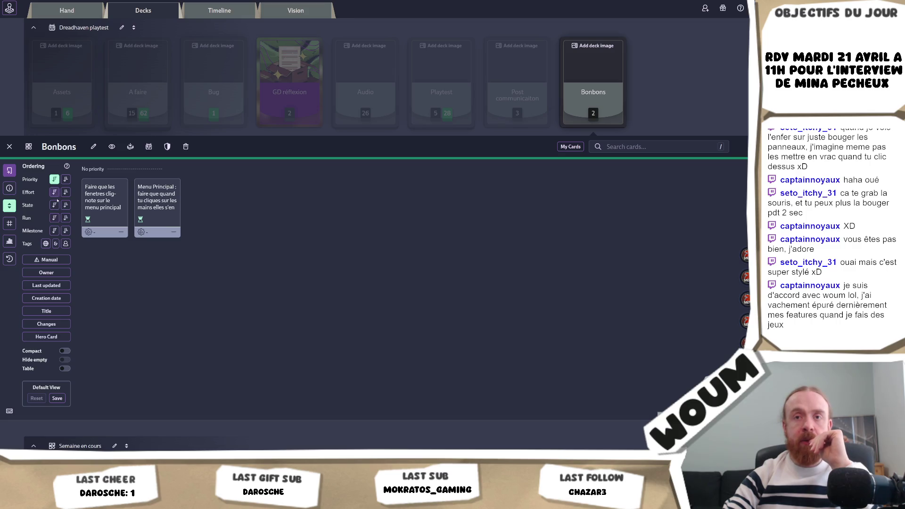
Switch Bonbons ordering from Tags to Manual and rename the Default Zone to 'Menu Principal'
{"action": "left_click", "coordinate": [45, 243]}
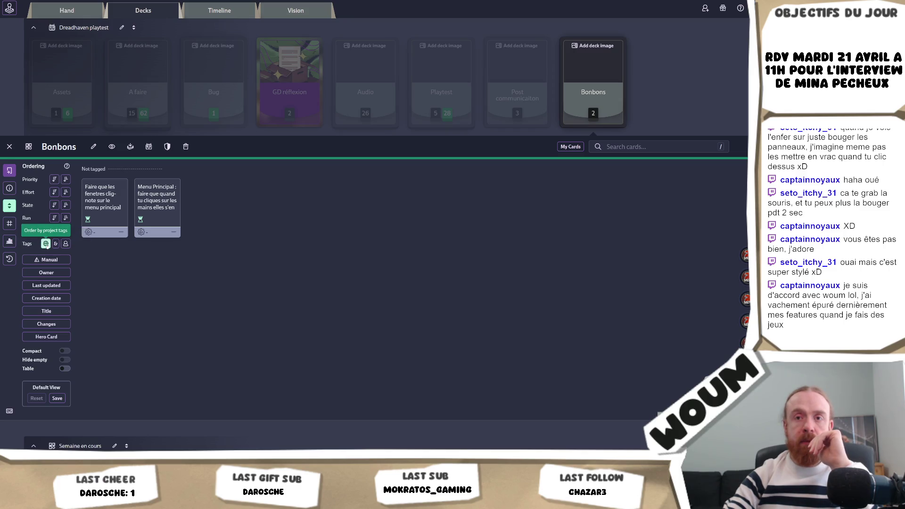
{"action": "left_click", "coordinate": [47, 260]}
{"action": "left_click", "coordinate": [50, 259]}
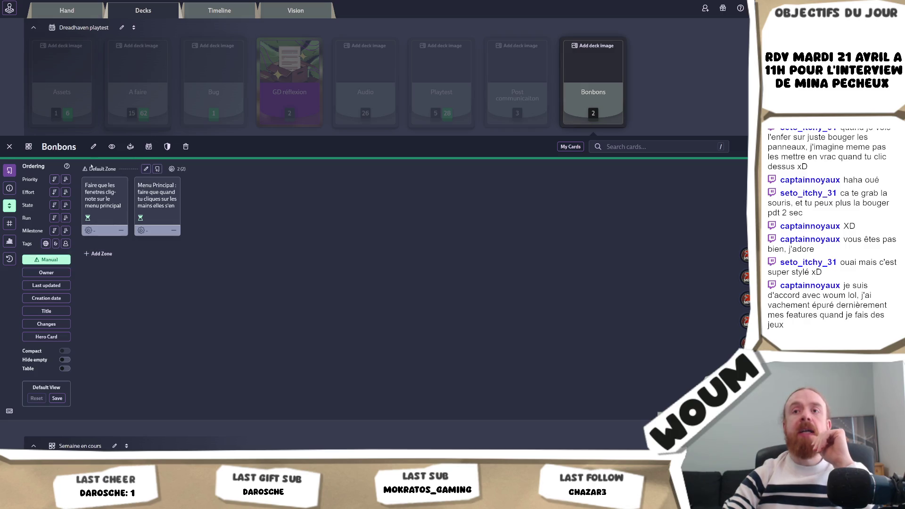
{"action": "left_click", "coordinate": [145, 169]}
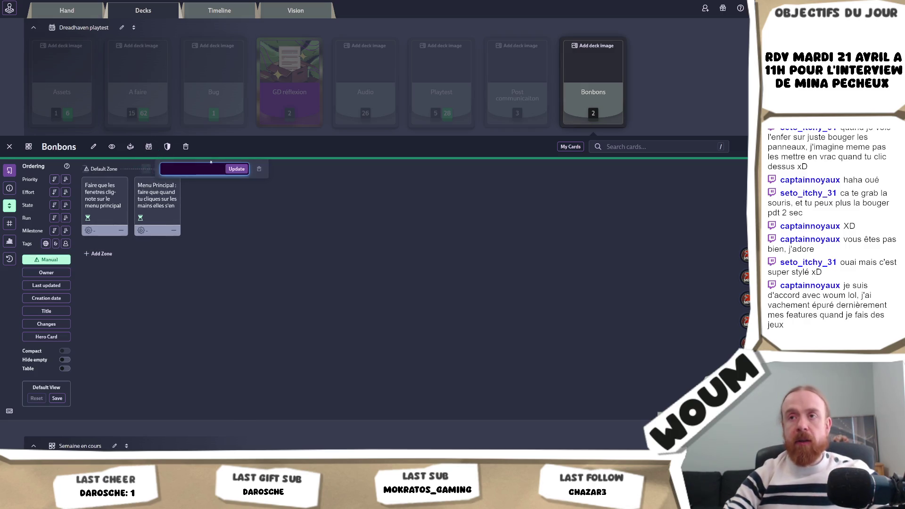
{"action": "type", "text": "Menu Principal"}
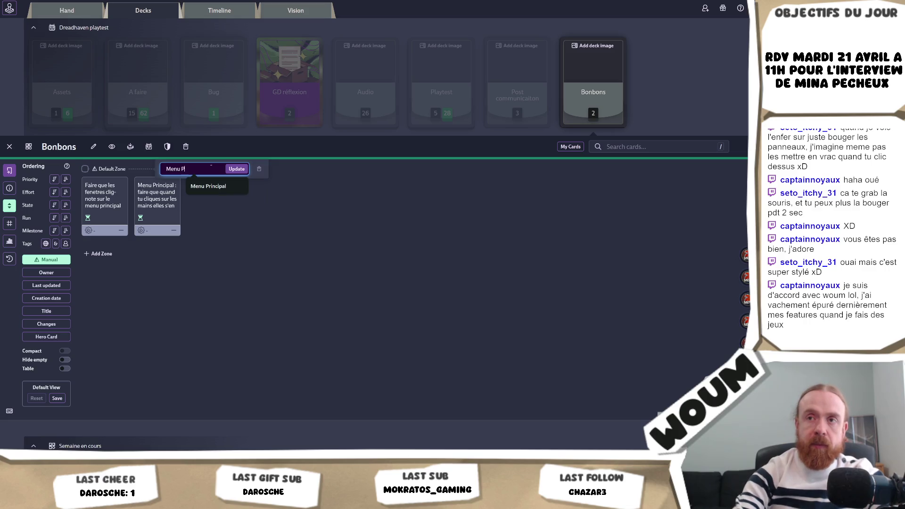
{"action": "left_click", "coordinate": [237, 168]}
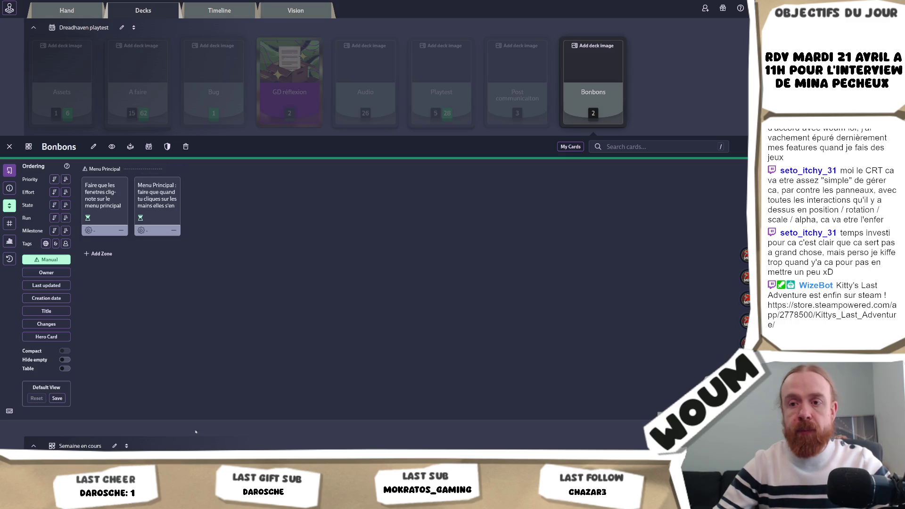
{"action": "key", "text": "alt+Tab"}
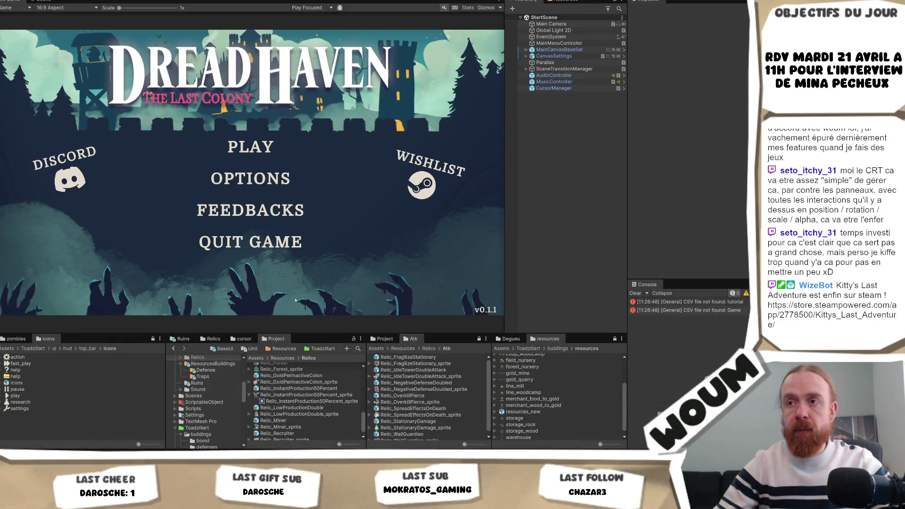
Reopen StartScene from File > Open Recent Scene in the Dreadhaven Unity project
{"action": "mouse_move", "coordinate": [186, 460]}
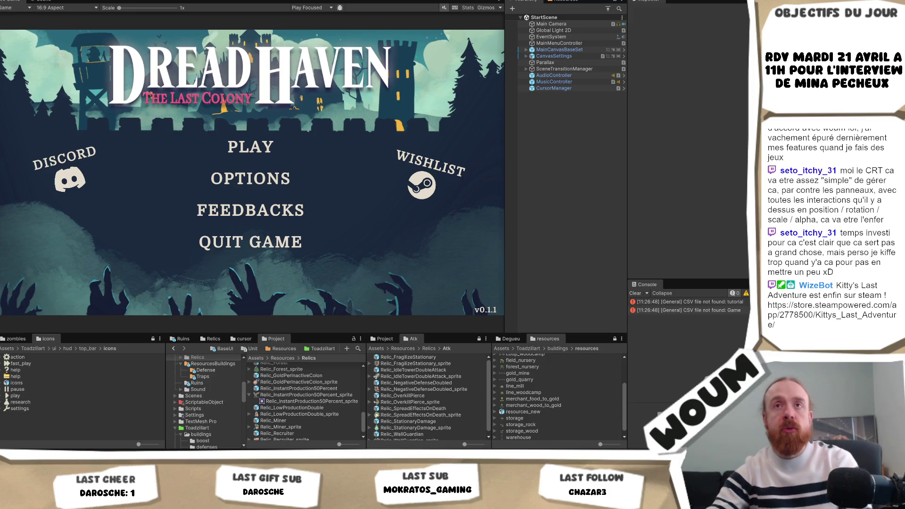
{"action": "left_click", "coordinate": [9, 0]}
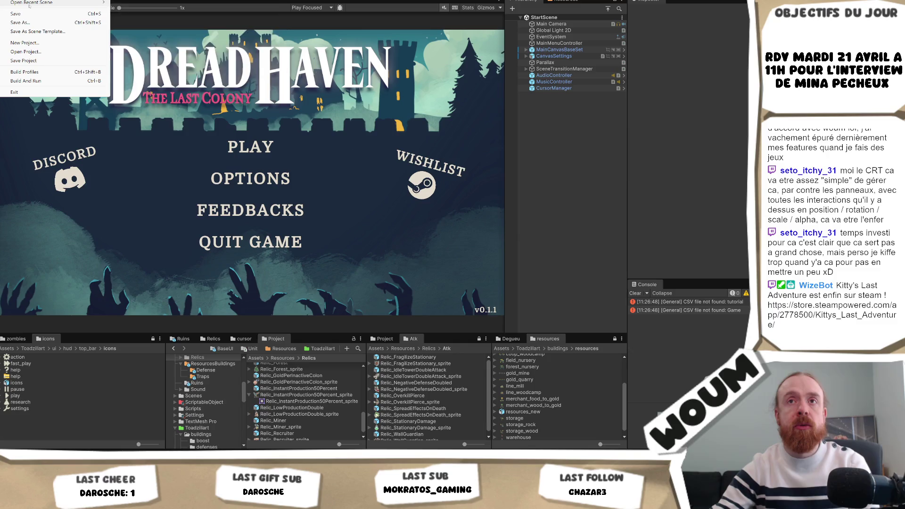
{"action": "mouse_move", "coordinate": [70, 3]}
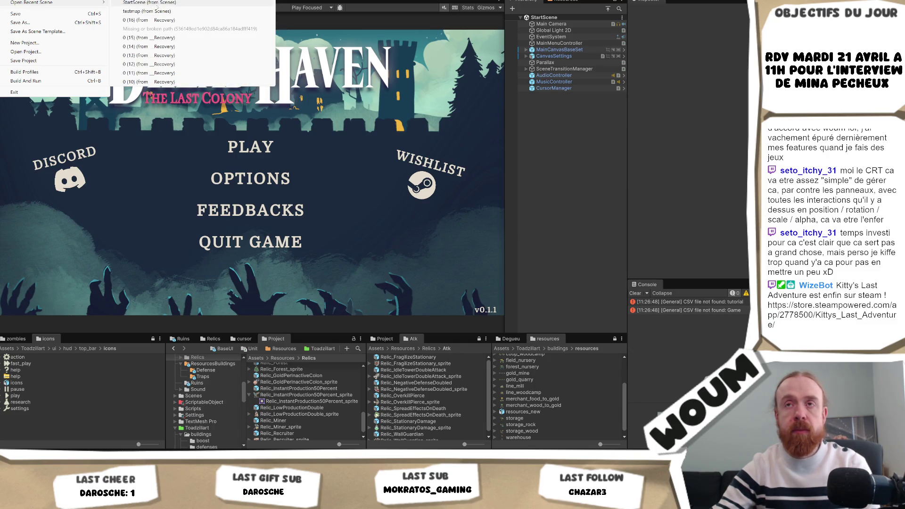
{"action": "left_click", "coordinate": [157, 3]}
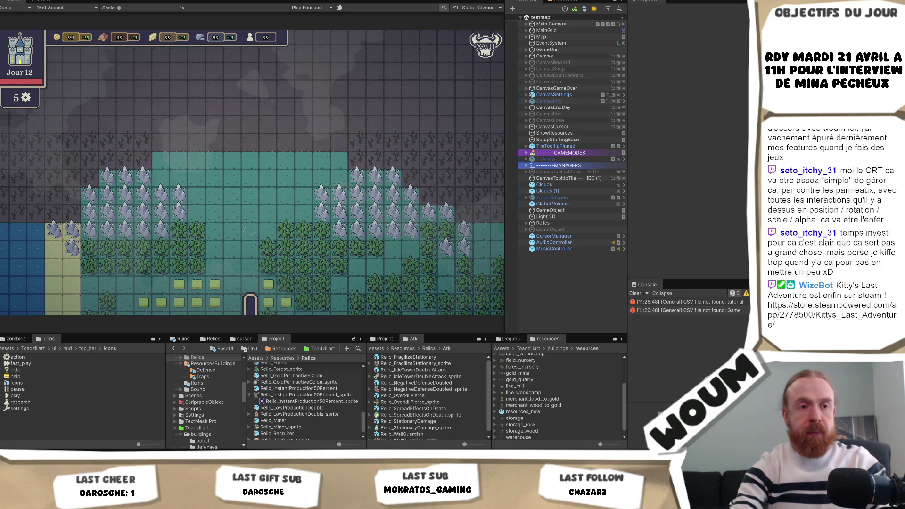
Leave the Unity editor for the Codecks browser tab showing the DreadHaven decks
{"action": "key", "text": "alt+Tab"}
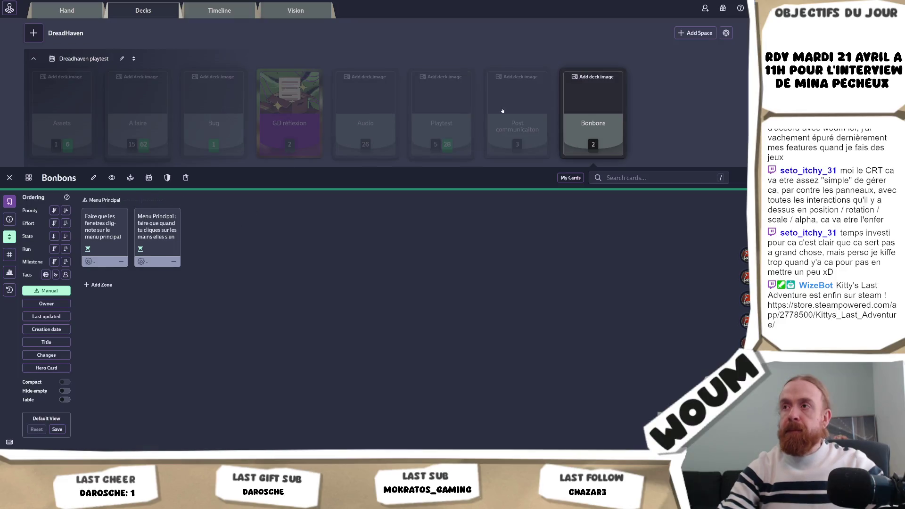
In the Playtest deck, mark the 'Lenteur sur grand écran de la souris' card done
{"action": "left_click", "coordinate": [441, 136]}
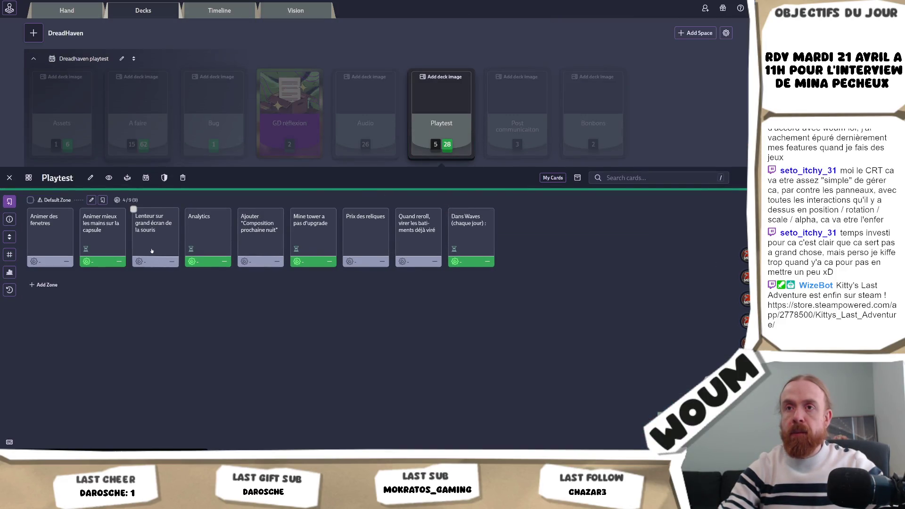
{"action": "left_click", "coordinate": [152, 250]}
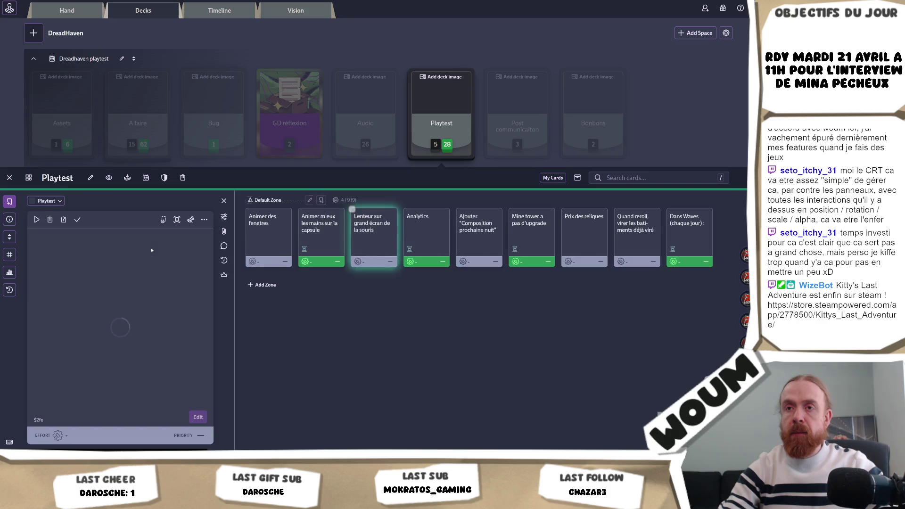
{"action": "left_click", "coordinate": [77, 219]}
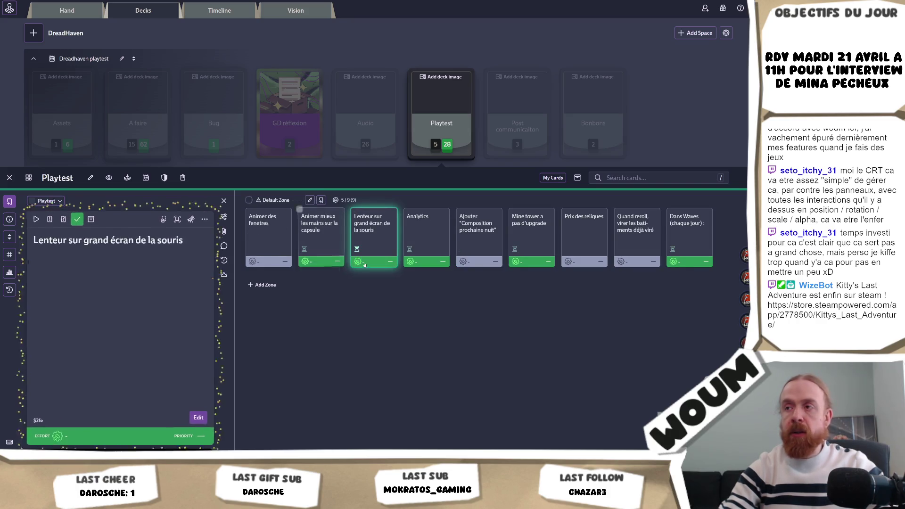
Delete the 'Animer des fenetres' card and confirm the deletion
{"action": "left_click", "coordinate": [267, 236]}
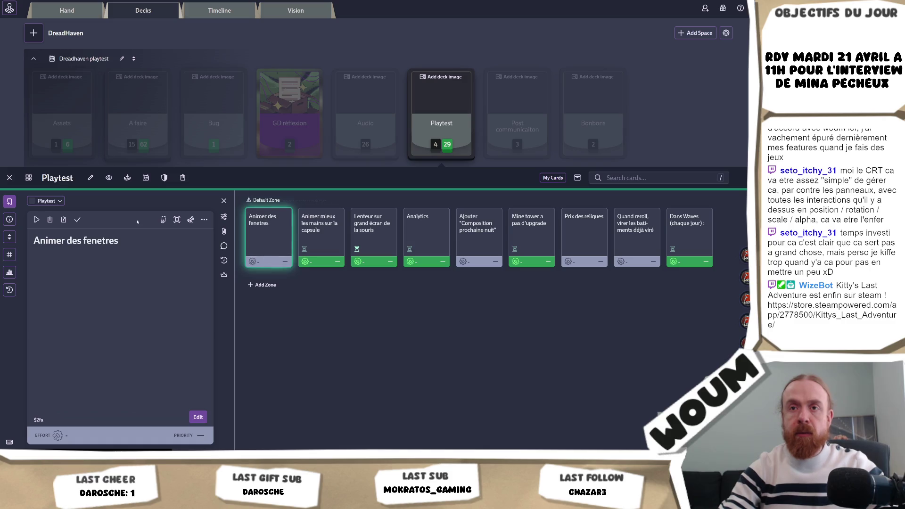
{"action": "left_click", "coordinate": [204, 220]}
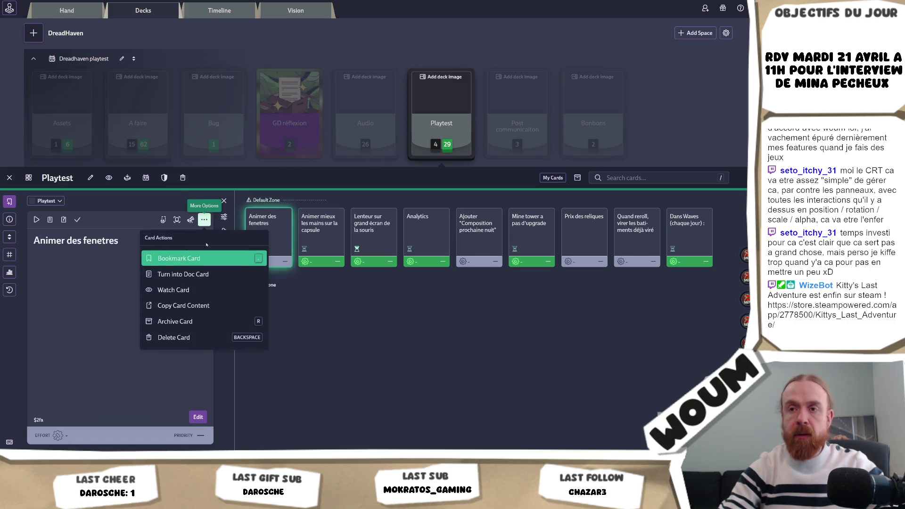
{"action": "left_click", "coordinate": [179, 338]}
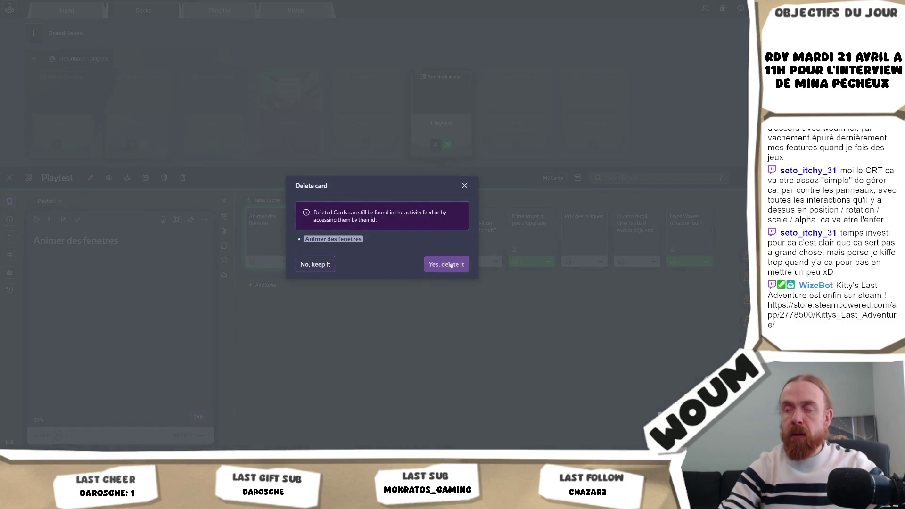
{"action": "left_click", "coordinate": [452, 265]}
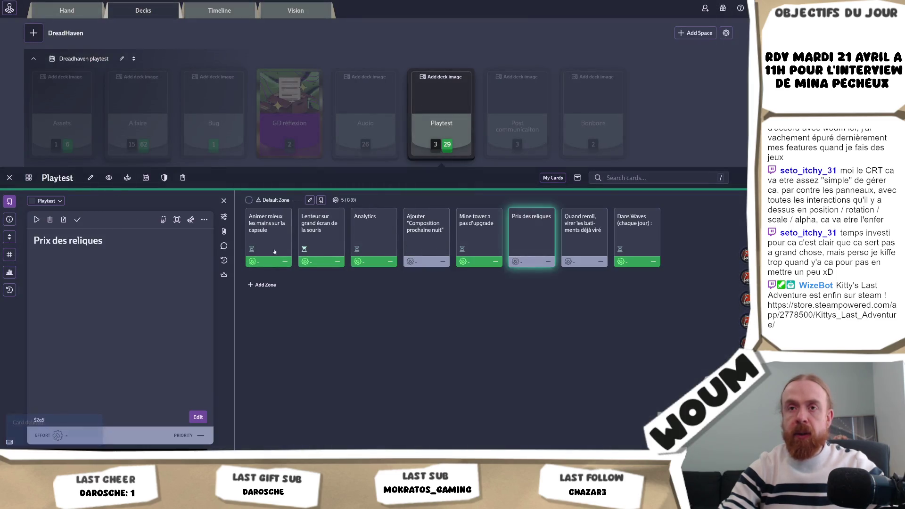
Mark 'Prix des reliques' done, view the 'Composition prochaine nuit' card, then go to GitHub Desktop
{"action": "left_click", "coordinate": [77, 219]}
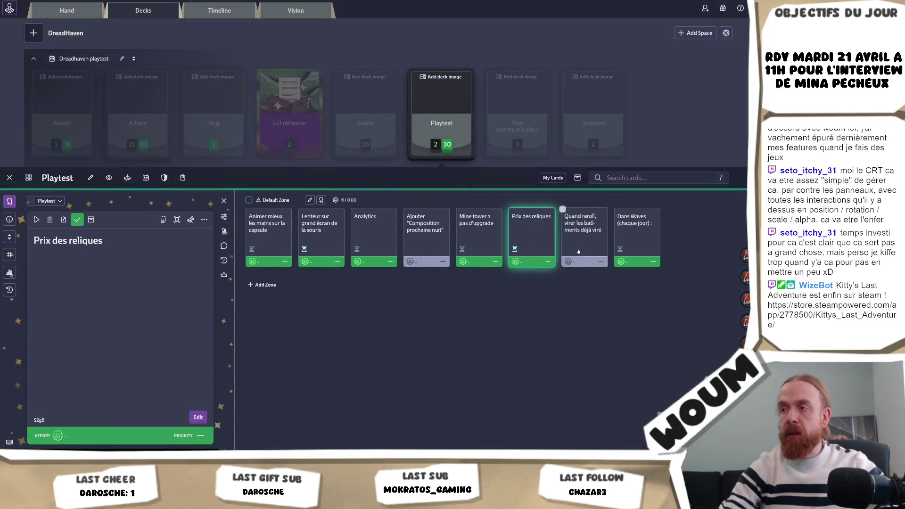
{"action": "left_click", "coordinate": [425, 245]}
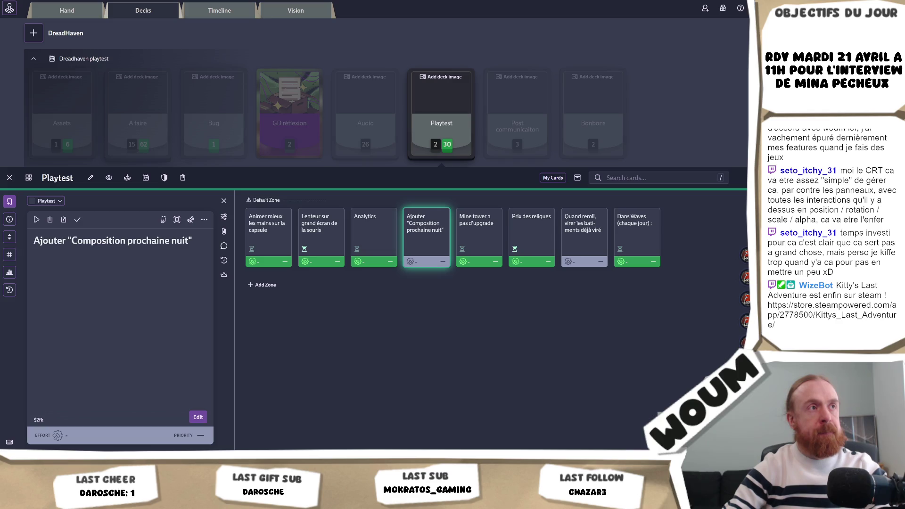
{"action": "key", "text": "alt+Tab"}
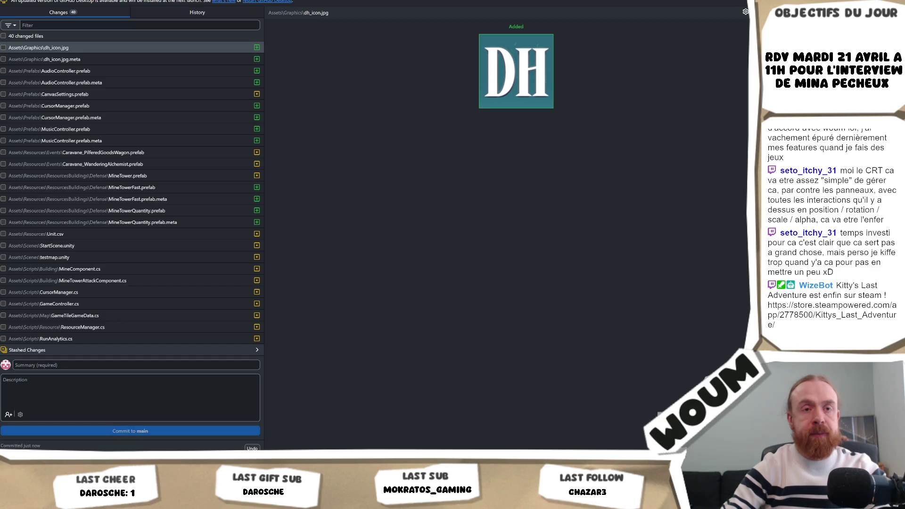
Commit all 40 changed files to main with summary 'avant reroll', then return to Codecks
{"action": "left_click", "coordinate": [87, 364]}
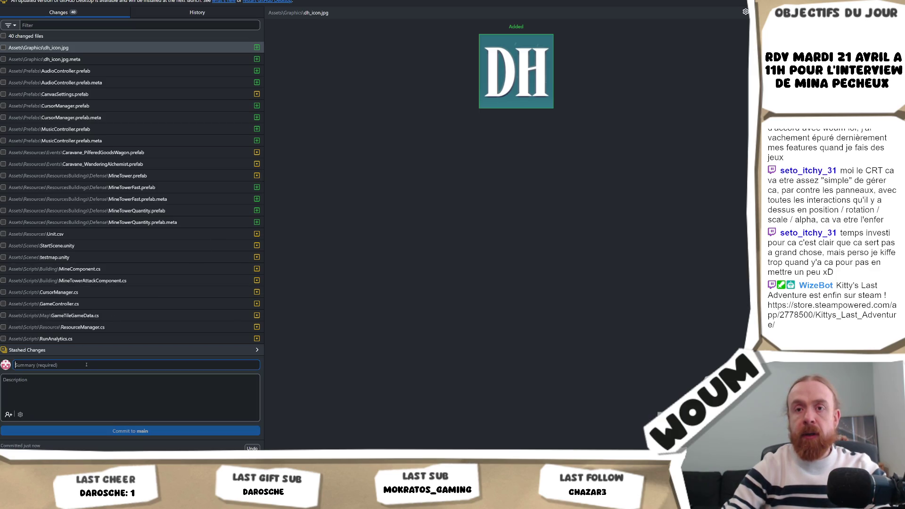
{"action": "left_click", "coordinate": [3, 36]}
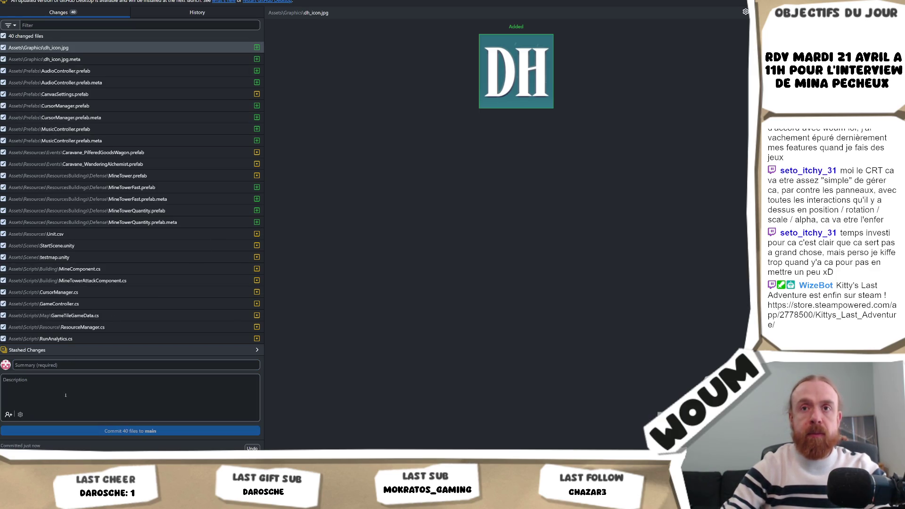
{"action": "left_click", "coordinate": [59, 365]}
{"action": "type", "text": "avant reroll"}
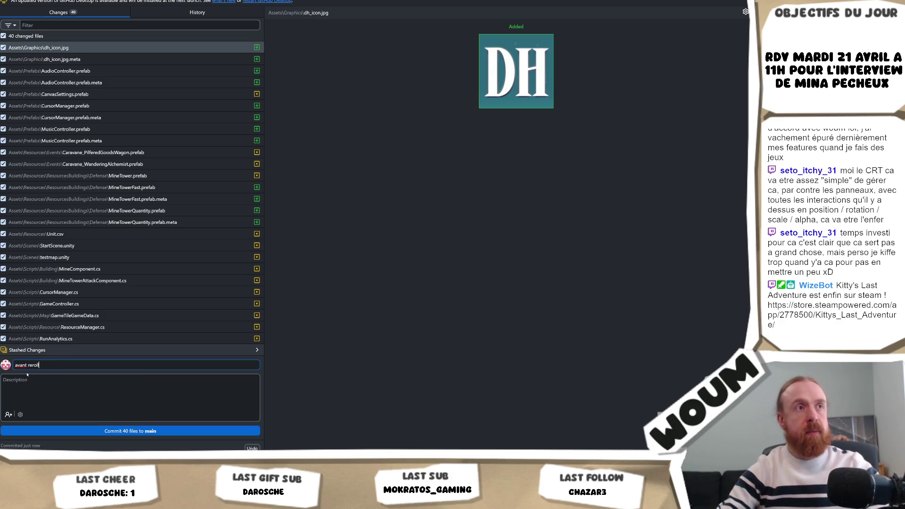
{"action": "left_click", "coordinate": [73, 433]}
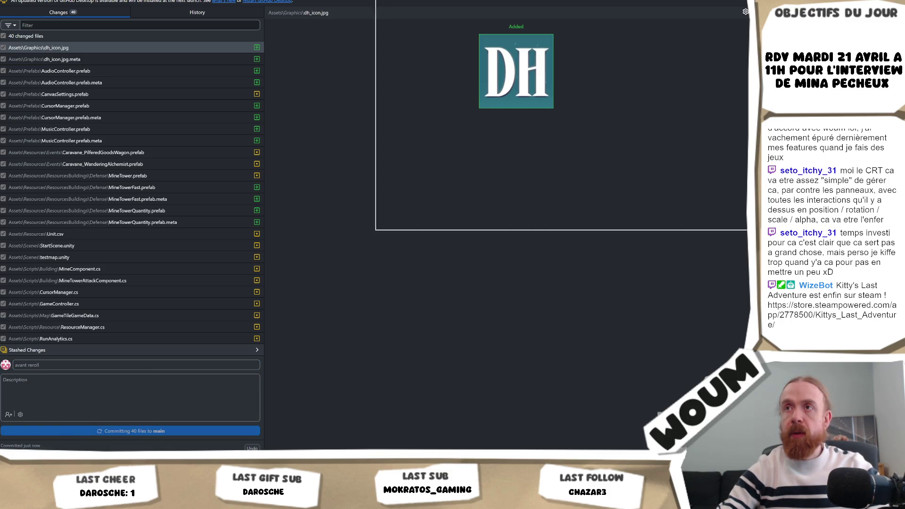
{"action": "key", "text": "alt+Tab"}
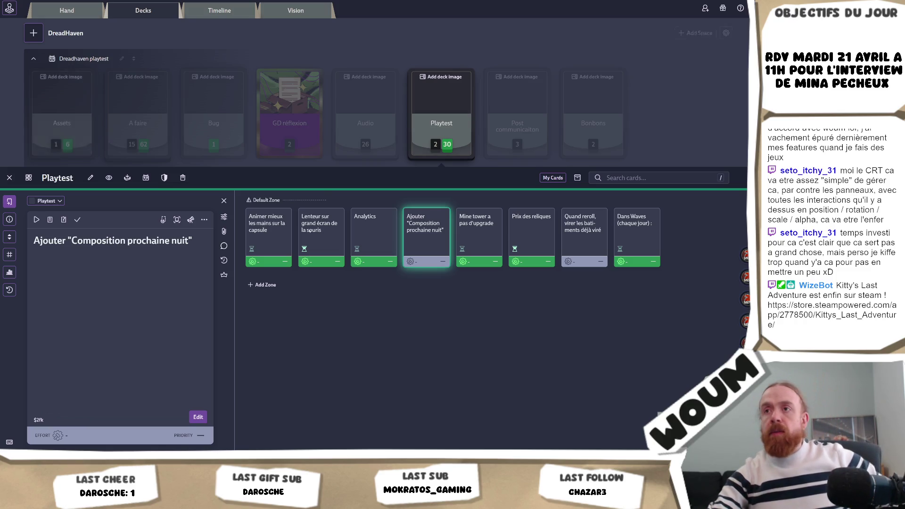
Browse the Audio, Post communication and Bonbons decks, then bring up the DreadHavenV2 Visual Studio window
{"action": "left_click", "coordinate": [374, 117]}
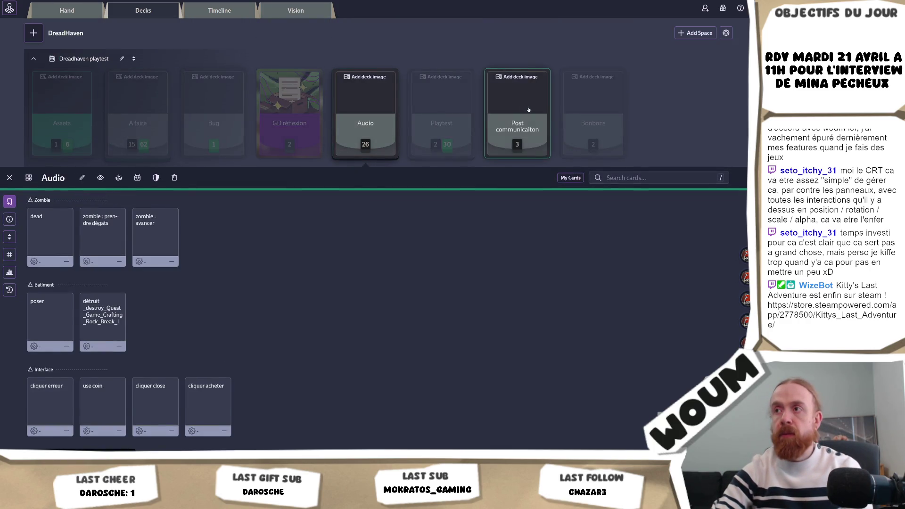
{"action": "left_click", "coordinate": [519, 116]}
{"action": "left_click", "coordinate": [589, 106]}
{"action": "scroll", "coordinate": [588, 189], "scroll_direction": "down", "scroll_amount": 2}
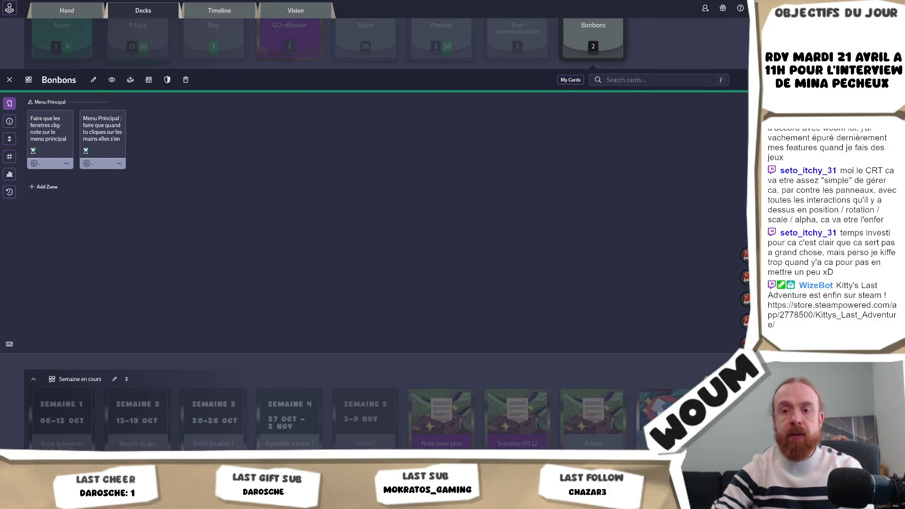
{"action": "left_click", "coordinate": [110, 422]}
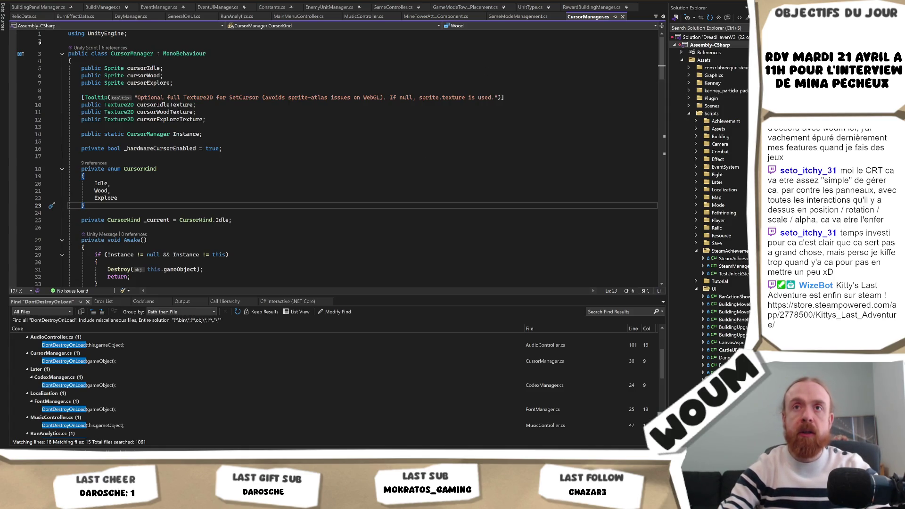
Read through RelicData.cs's relic comments and enum entries, then go back to Unity
{"action": "left_click", "coordinate": [25, 16]}
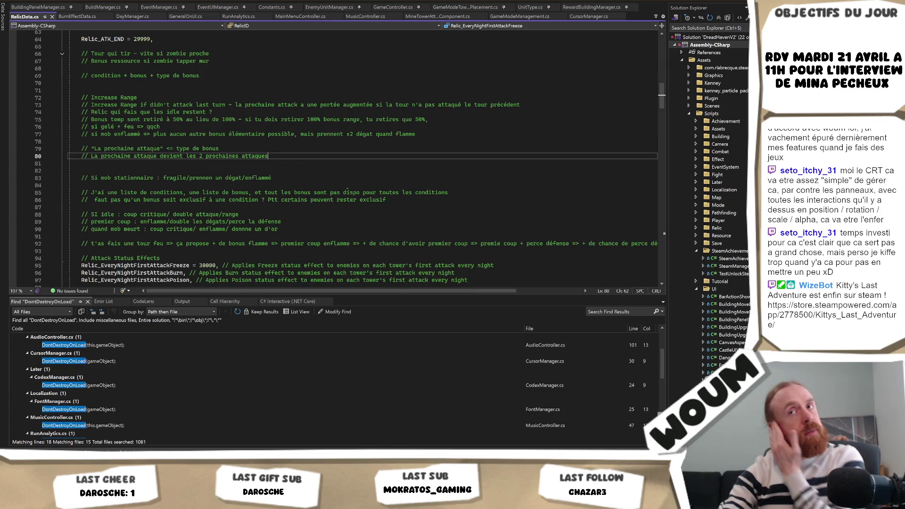
{"action": "scroll", "coordinate": [348, 189], "scroll_direction": "up", "scroll_amount": 2}
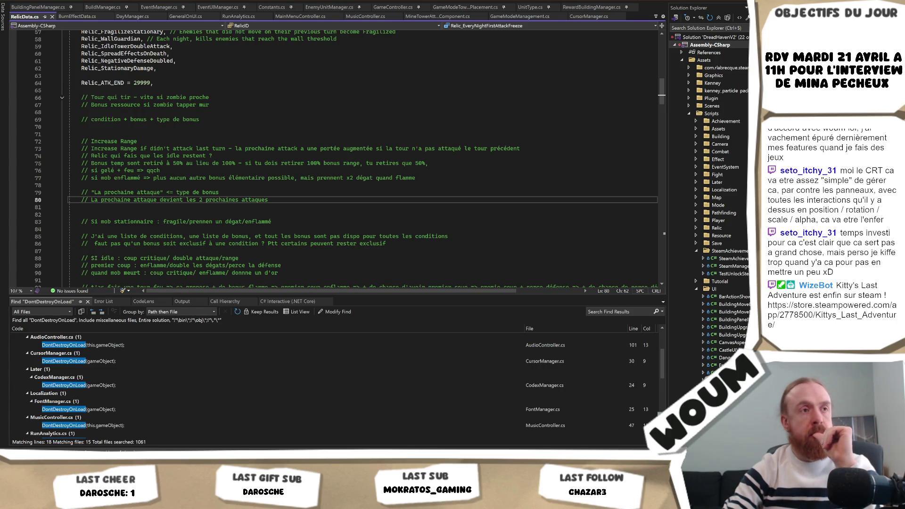
{"action": "key", "text": "alt+Tab"}
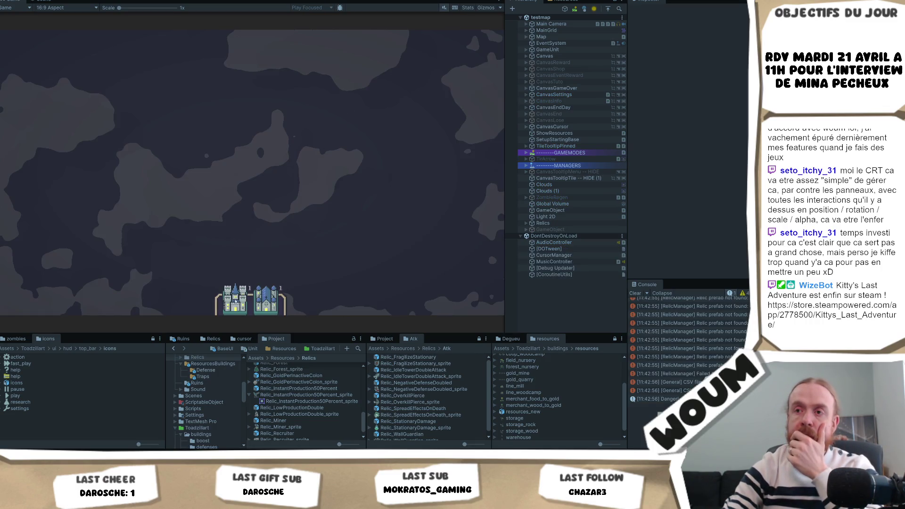
Dismiss the welcome dialog, place the town center, end the day, and take the Timber Camp
{"action": "left_click", "coordinate": [255, 249]}
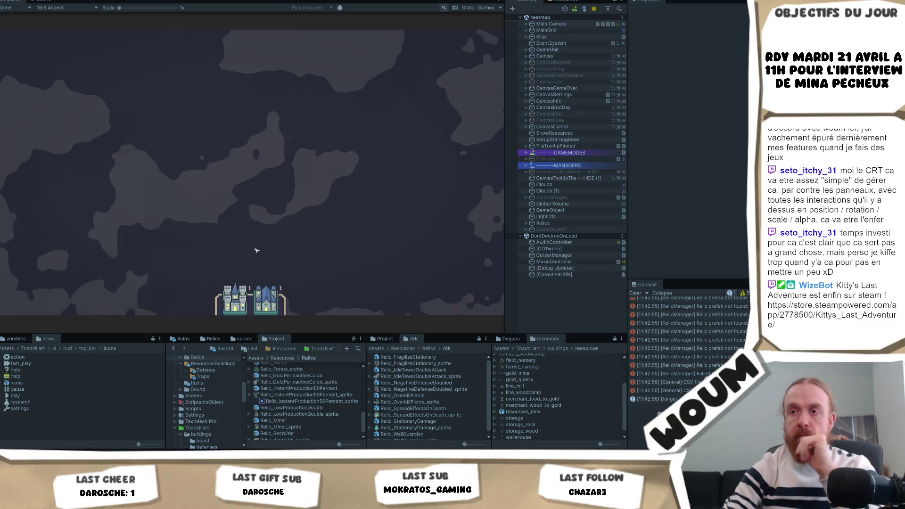
{"action": "left_click_drag", "start_coordinate": [235, 299], "coordinate": [250, 231]}
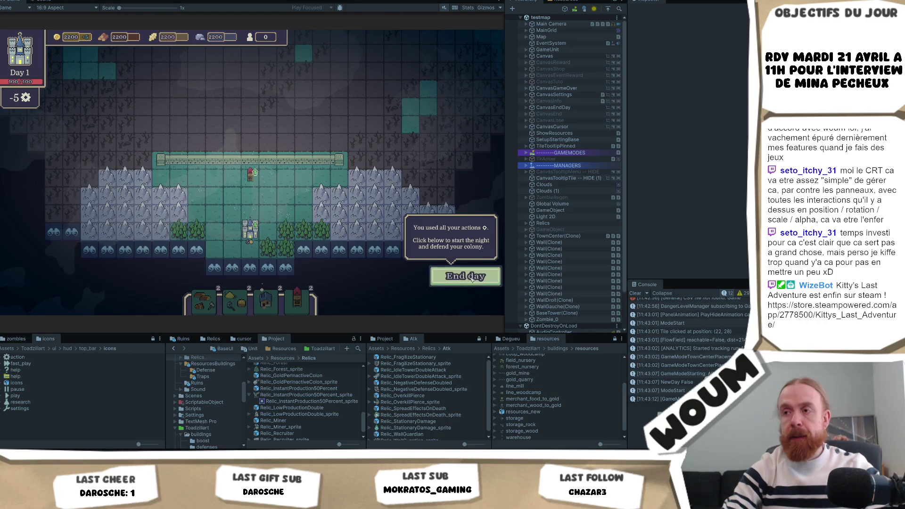
{"action": "left_click", "coordinate": [466, 276]}
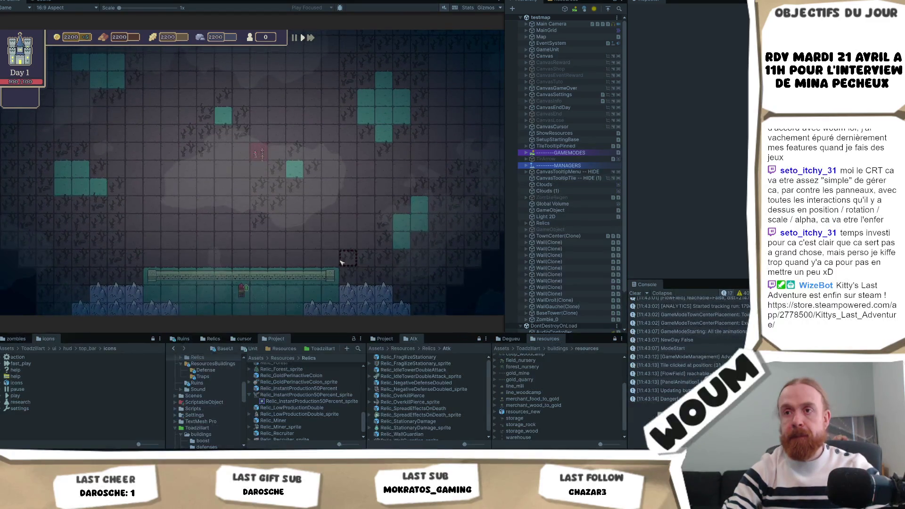
{"action": "left_click", "coordinate": [261, 235]}
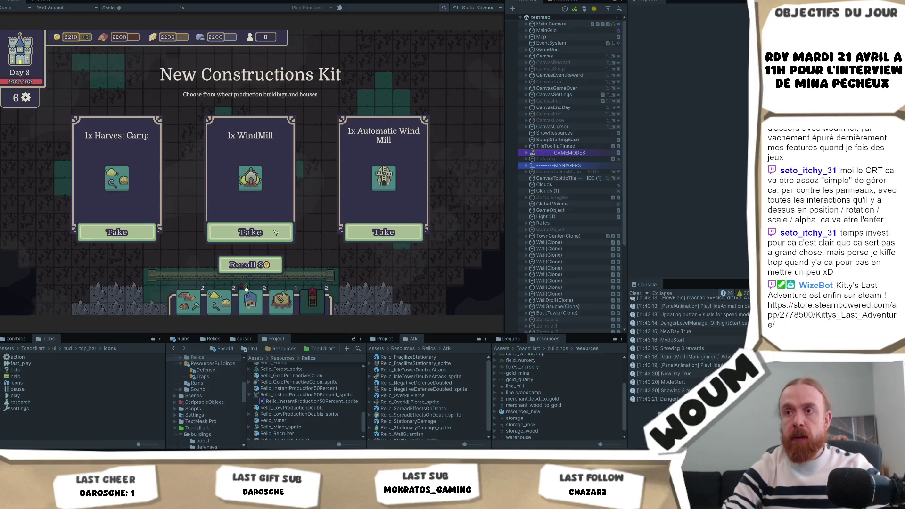
Take the WindMill, end the day, and reroll the new construction kit three times
{"action": "left_click", "coordinate": [278, 232]}
{"action": "left_click", "coordinate": [461, 271]}
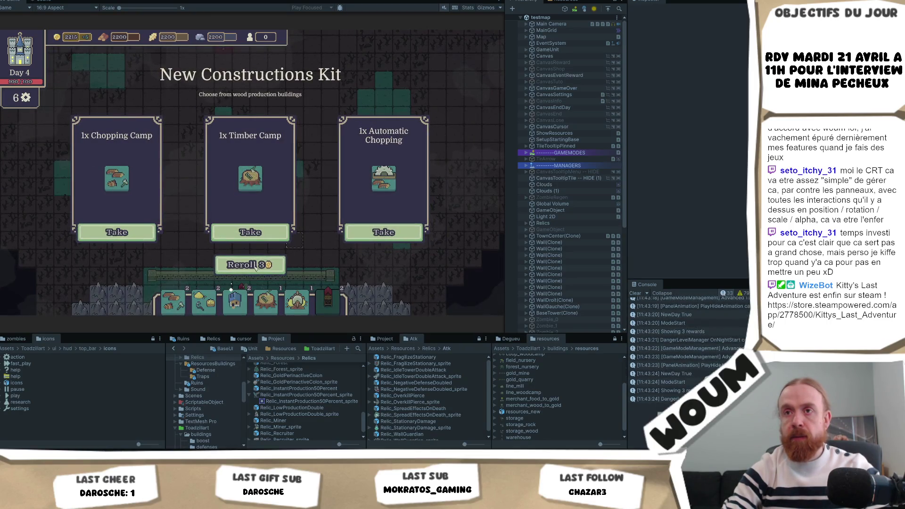
{"action": "left_click", "coordinate": [256, 266]}
{"action": "left_click", "coordinate": [256, 266]}
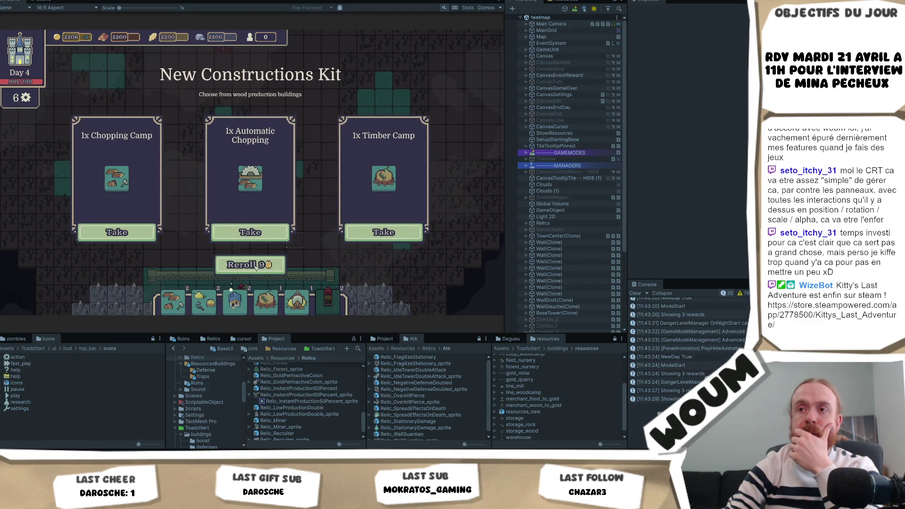
{"action": "left_click", "coordinate": [256, 266]}
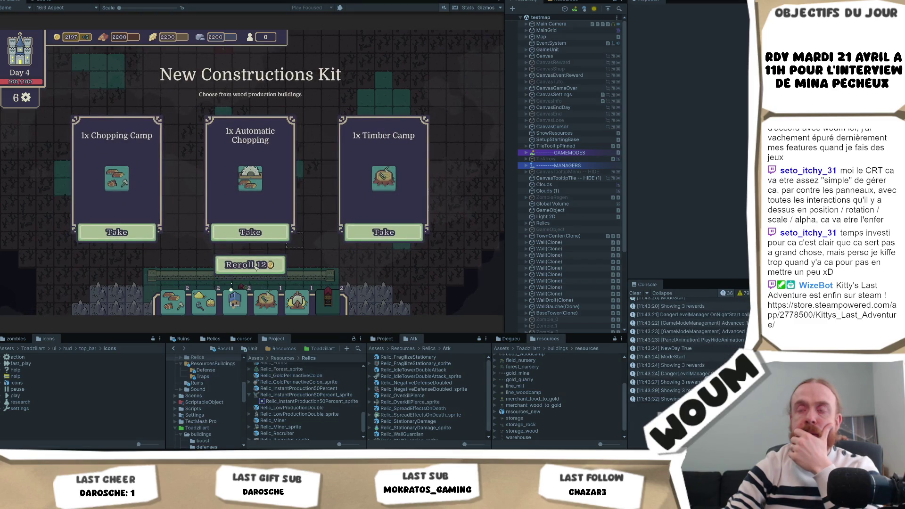
Take Automatic Chopping and reroll the next kit seven times until the reroll cost reaches 24
{"action": "left_click", "coordinate": [264, 233]}
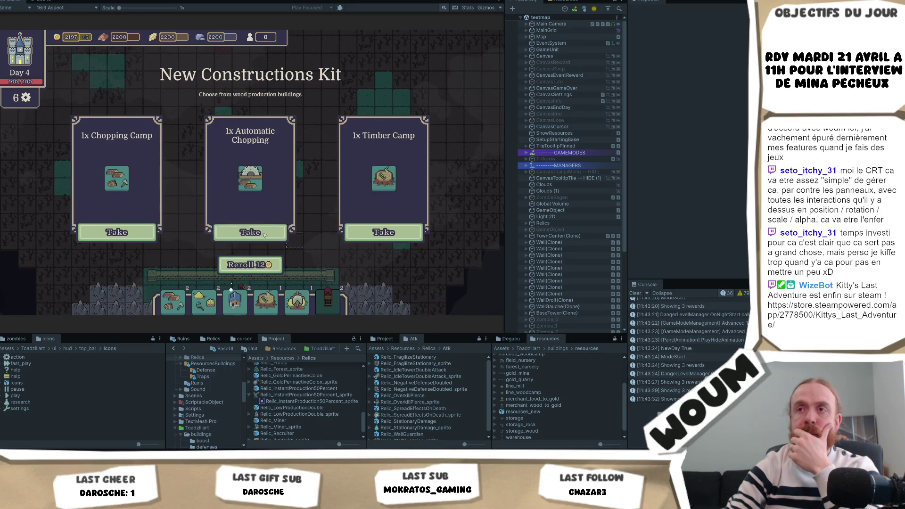
{"action": "left_click", "coordinate": [258, 265]}
{"action": "left_click", "coordinate": [258, 265]}
{"action": "left_click", "coordinate": [258, 267]}
{"action": "left_click", "coordinate": [258, 266]}
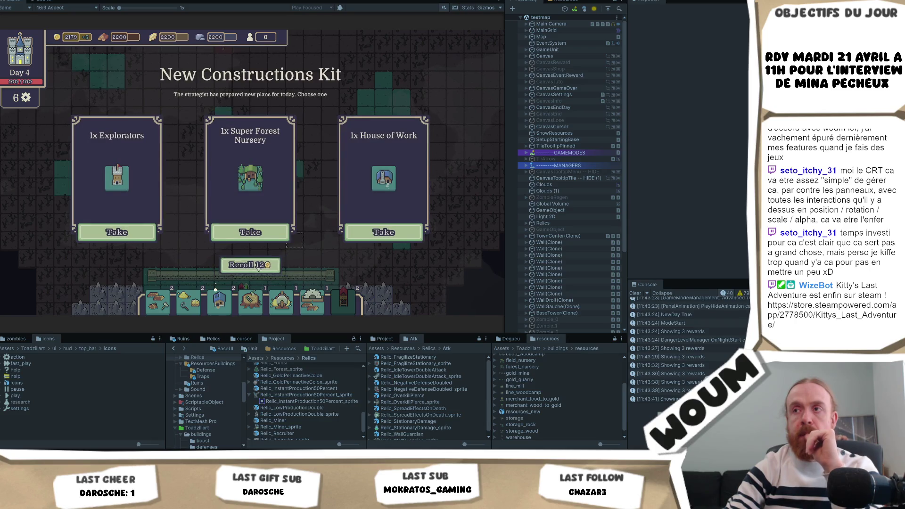
{"action": "left_click", "coordinate": [258, 266]}
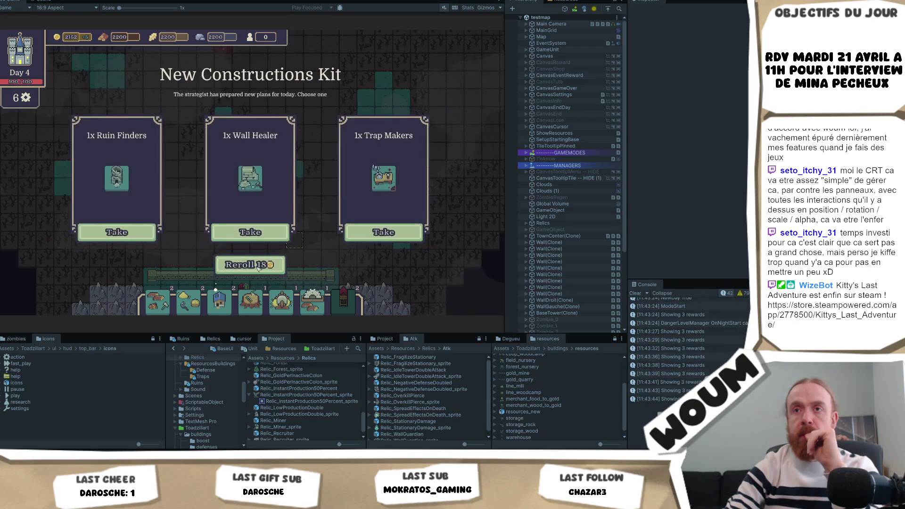
{"action": "left_click", "coordinate": [258, 267]}
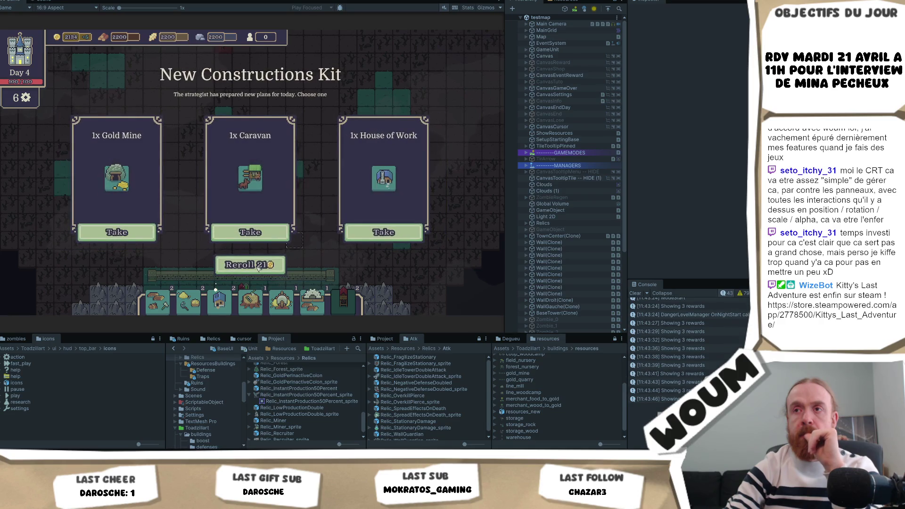
{"action": "left_click", "coordinate": [258, 267]}
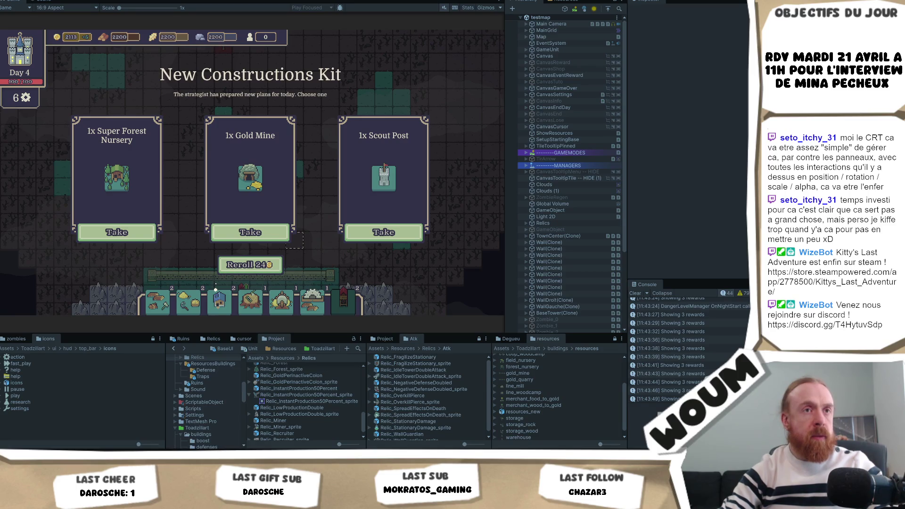
{"action": "key", "text": "alt+Tab"}
Step through both 'if (allowReroll)' matches in RewardBuildingManager.cs, ending at line 824
{"action": "left_click", "coordinate": [346, 134]}
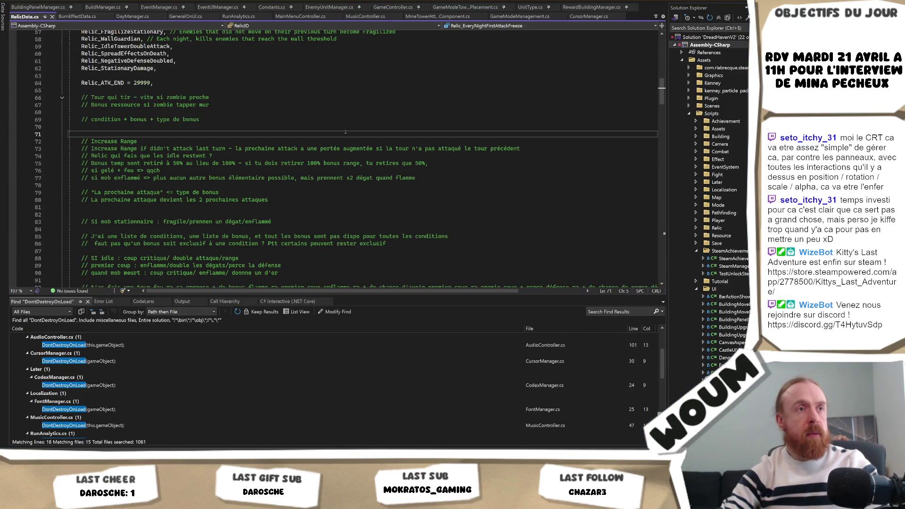
{"action": "left_click", "coordinate": [316, 141]}
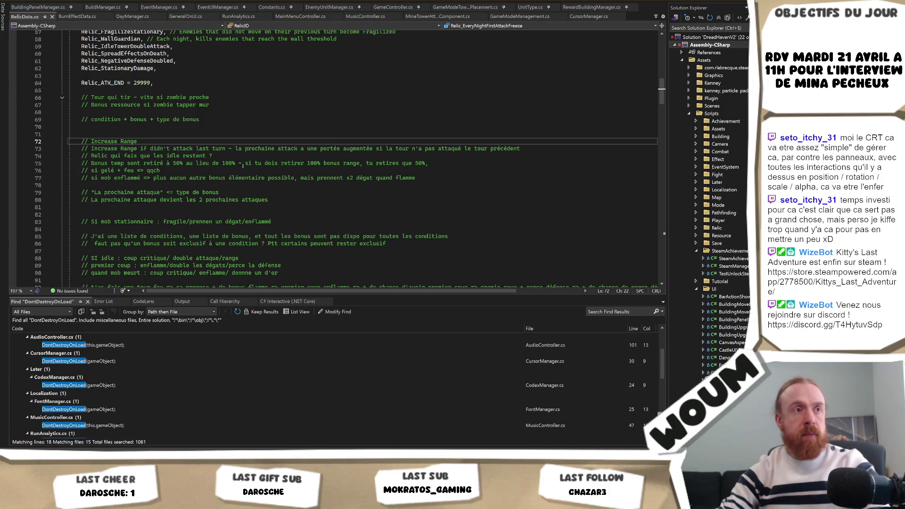
{"action": "double_click", "coordinate": [47, 353]}
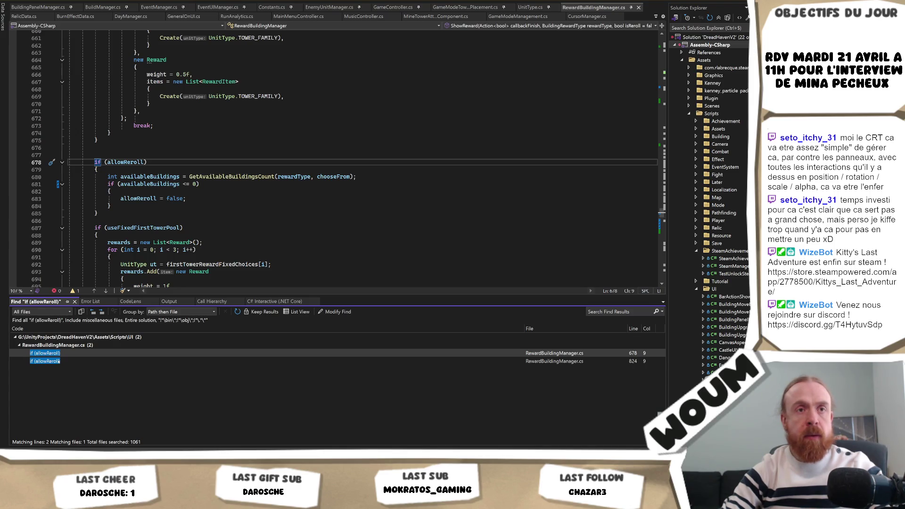
{"action": "double_click", "coordinate": [47, 361]}
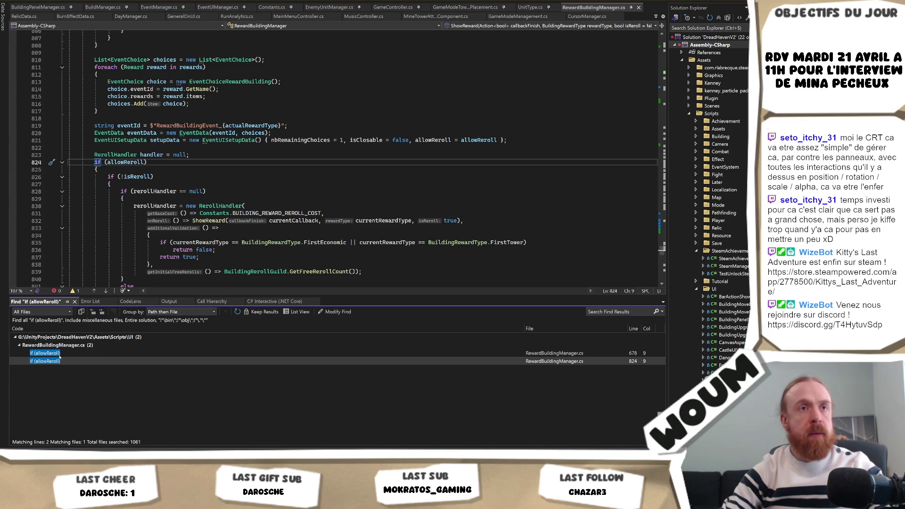
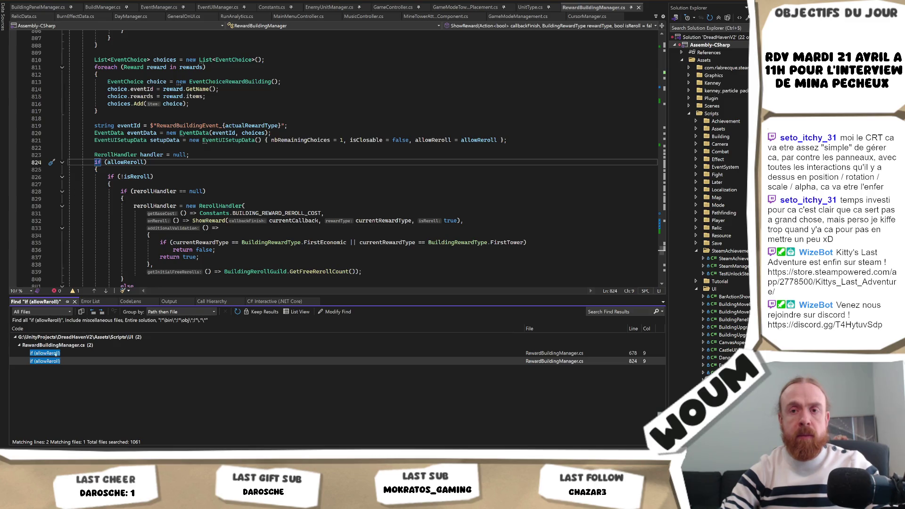
Jump to the allowReroll check at line 678 and highlight its references, including FirstTower's allowReroll = false
{"action": "double_click", "coordinate": [57, 353]}
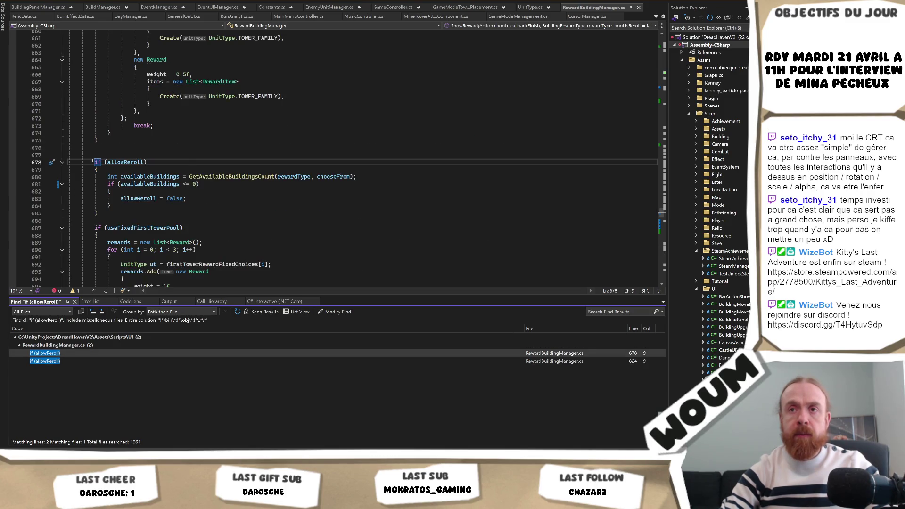
{"action": "left_click", "coordinate": [144, 162]}
{"action": "scroll", "coordinate": [261, 221], "scroll_direction": "up", "scroll_amount": 8}
{"action": "scroll", "coordinate": [261, 221], "scroll_direction": "up", "scroll_amount": 18}
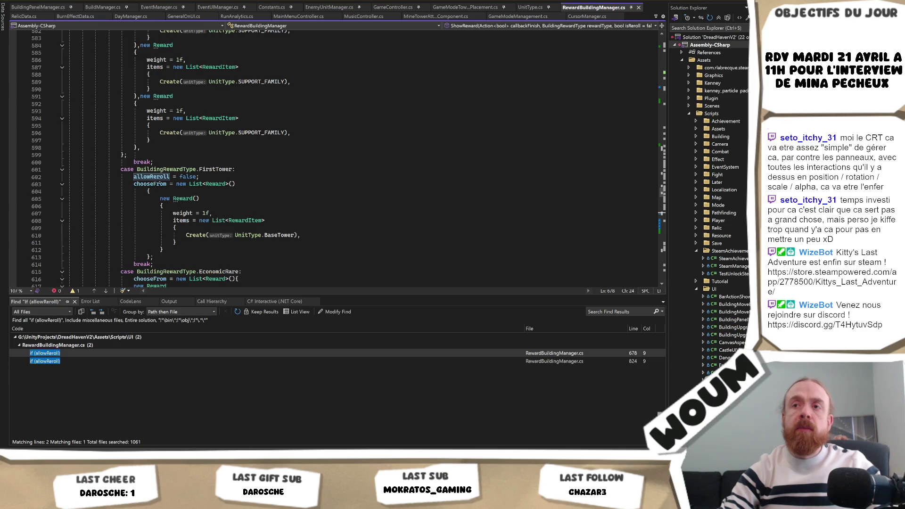
{"action": "left_click_drag", "start_coordinate": [200, 177], "coordinate": [132, 177]}
{"action": "left_click", "coordinate": [135, 177]}
Paste an allowReroll = false line into the Wood case, then delete it again
{"action": "scroll", "coordinate": [238, 206], "scroll_direction": "up", "scroll_amount": 8}
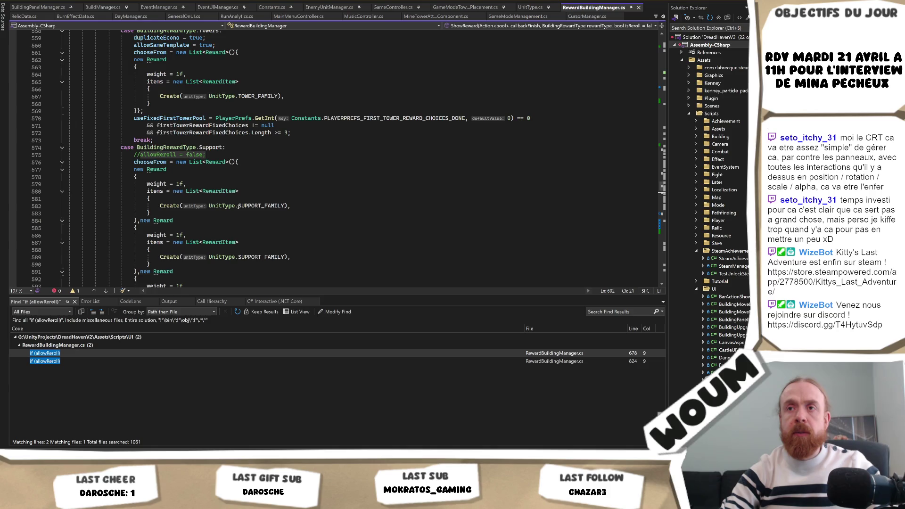
{"action": "scroll", "coordinate": [238, 207], "scroll_direction": "up", "scroll_amount": 4}
{"action": "scroll", "coordinate": [224, 189], "scroll_direction": "up", "scroll_amount": 3}
{"action": "scroll", "coordinate": [224, 190], "scroll_direction": "up", "scroll_amount": 8}
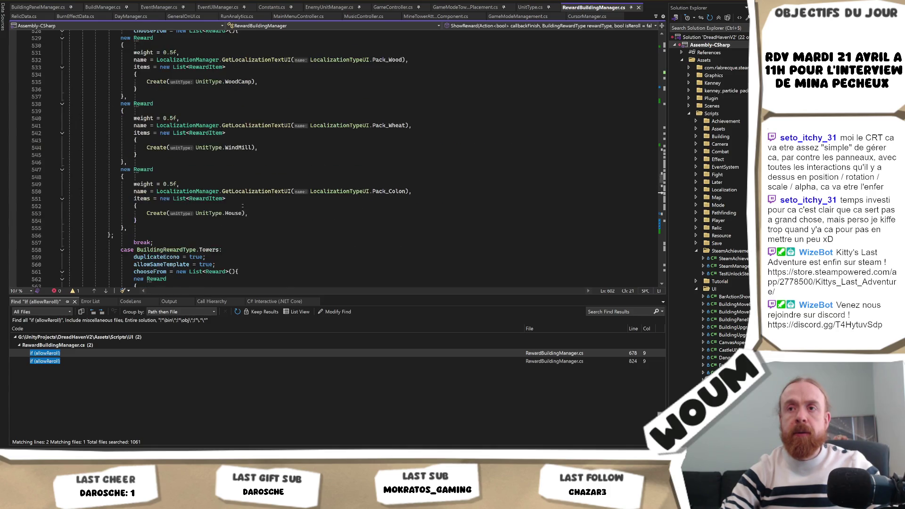
{"action": "scroll", "coordinate": [245, 211], "scroll_direction": "up", "scroll_amount": 16}
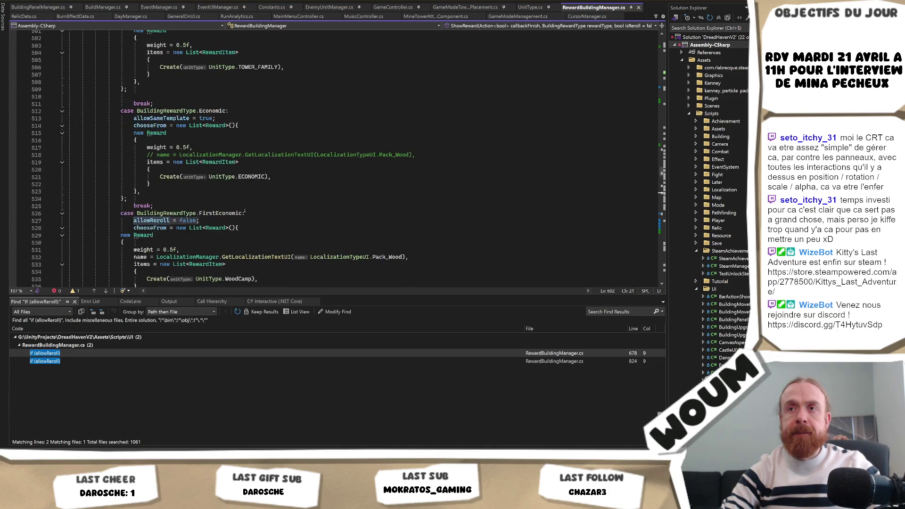
{"action": "scroll", "coordinate": [244, 211], "scroll_direction": "up", "scroll_amount": 12}
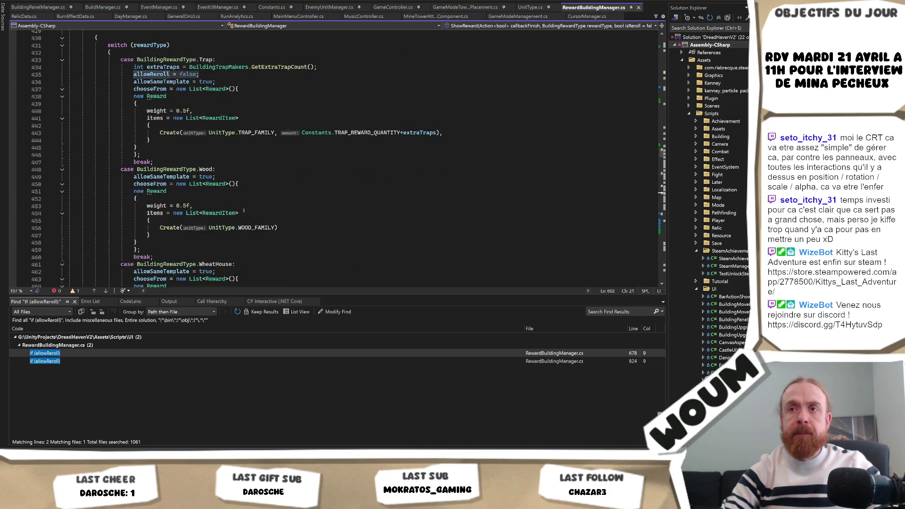
{"action": "left_click", "coordinate": [219, 167]}
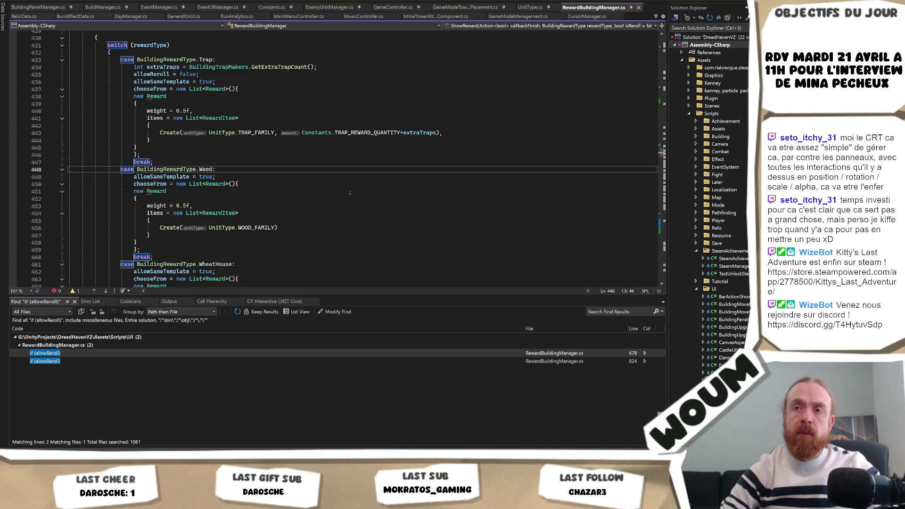
{"action": "key", "text": "Return"}
{"action": "type", "text": "allowReroll = false;"}
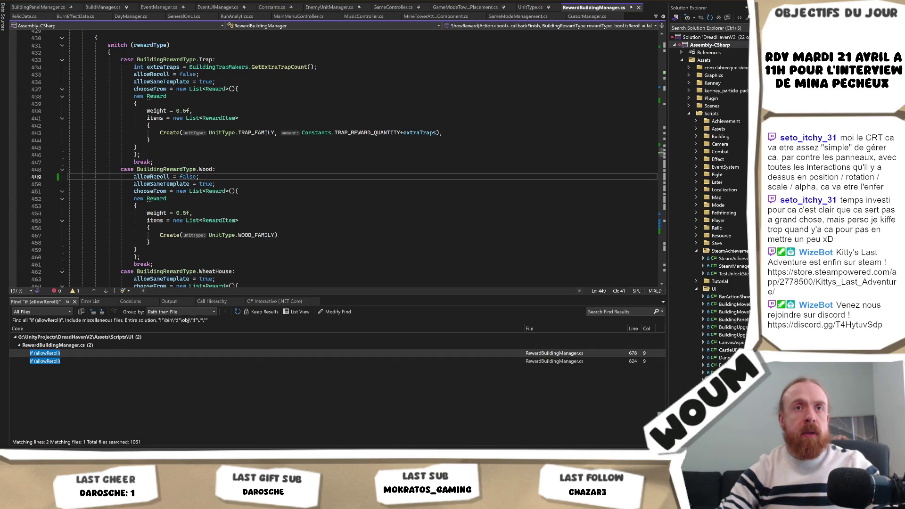
{"action": "left_click", "coordinate": [254, 170]}
{"action": "key", "text": "shift+Down"}
{"action": "key", "text": "Delete"}
Scroll back down and select the availableBuildings line 680 with GetAvailableBuildingsCount
{"action": "scroll", "coordinate": [257, 181], "scroll_direction": "up", "scroll_amount": 5}
{"action": "scroll", "coordinate": [260, 188], "scroll_direction": "down", "scroll_amount": 6}
{"action": "scroll", "coordinate": [260, 187], "scroll_direction": "down", "scroll_amount": 7}
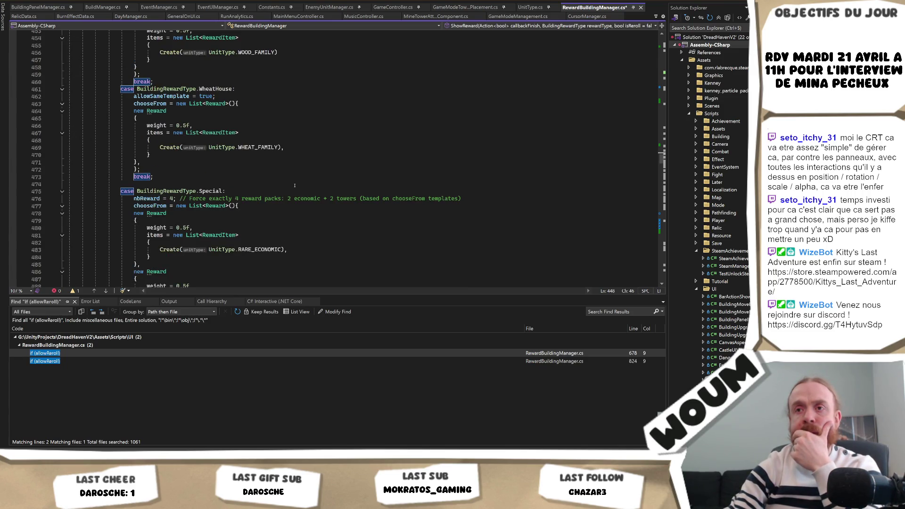
{"action": "scroll", "coordinate": [294, 185], "scroll_direction": "down", "scroll_amount": 12}
{"action": "scroll", "coordinate": [295, 186], "scroll_direction": "down", "scroll_amount": 10}
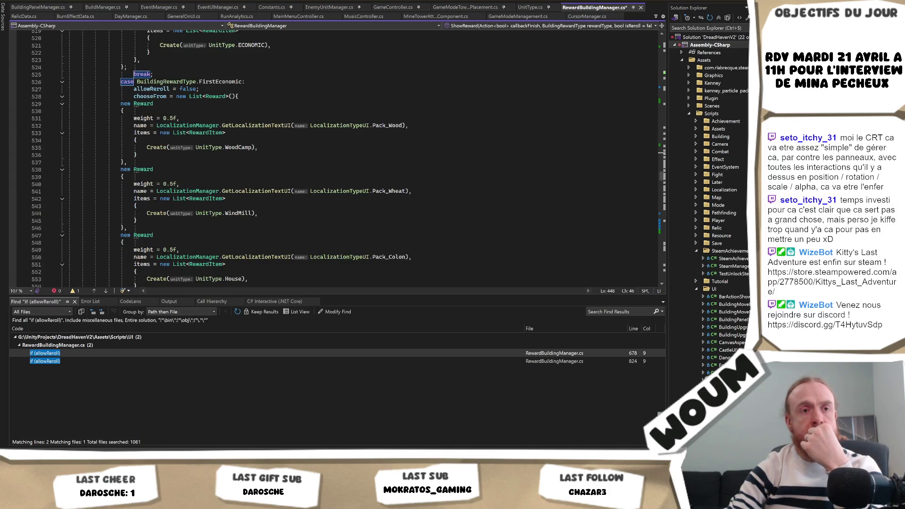
{"action": "scroll", "coordinate": [120, 221], "scroll_direction": "down", "scroll_amount": 20}
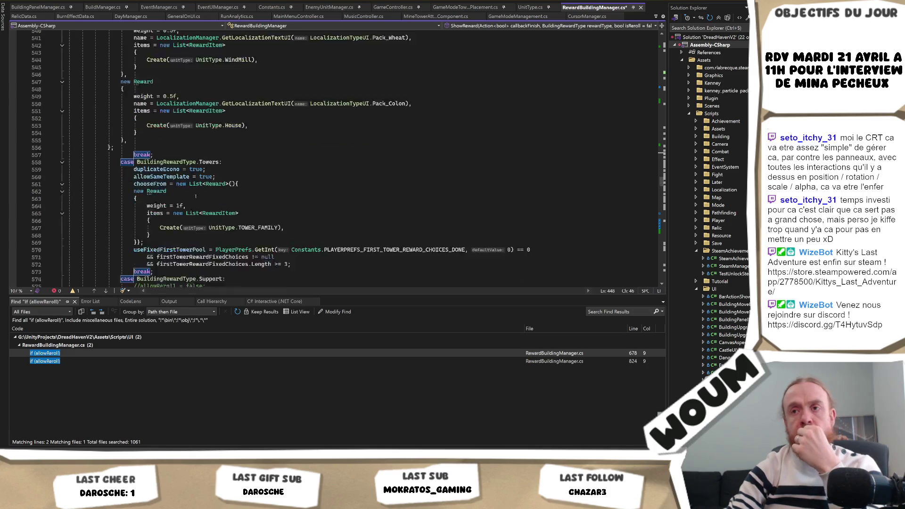
{"action": "scroll", "coordinate": [231, 207], "scroll_direction": "down", "scroll_amount": 9}
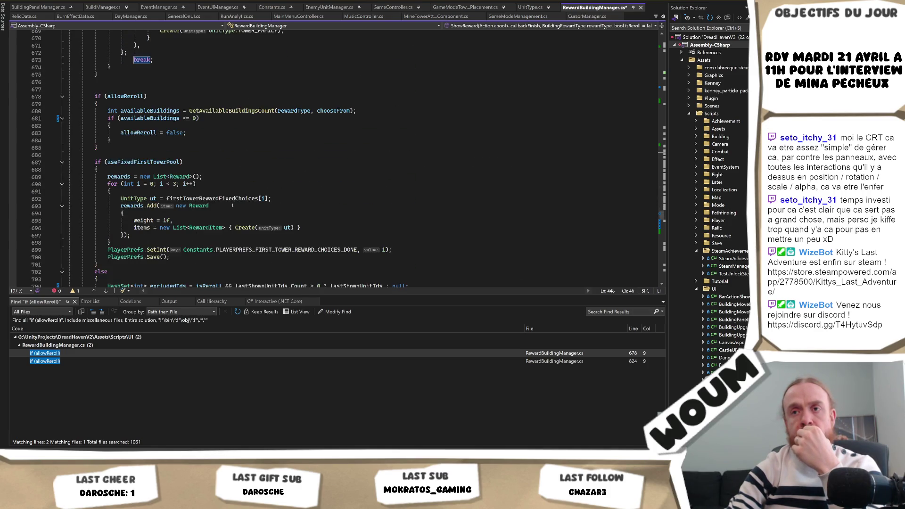
{"action": "scroll", "coordinate": [239, 161], "scroll_direction": "down", "scroll_amount": 1}
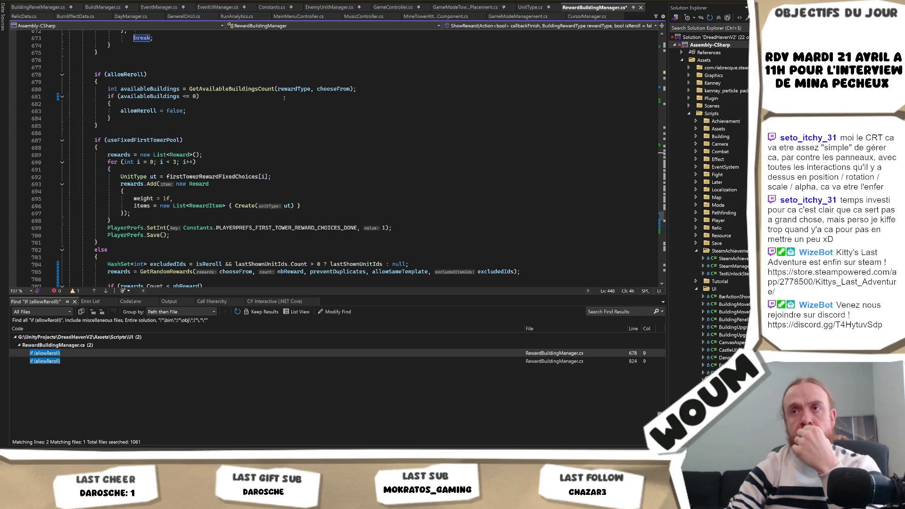
{"action": "left_click", "coordinate": [265, 89]}
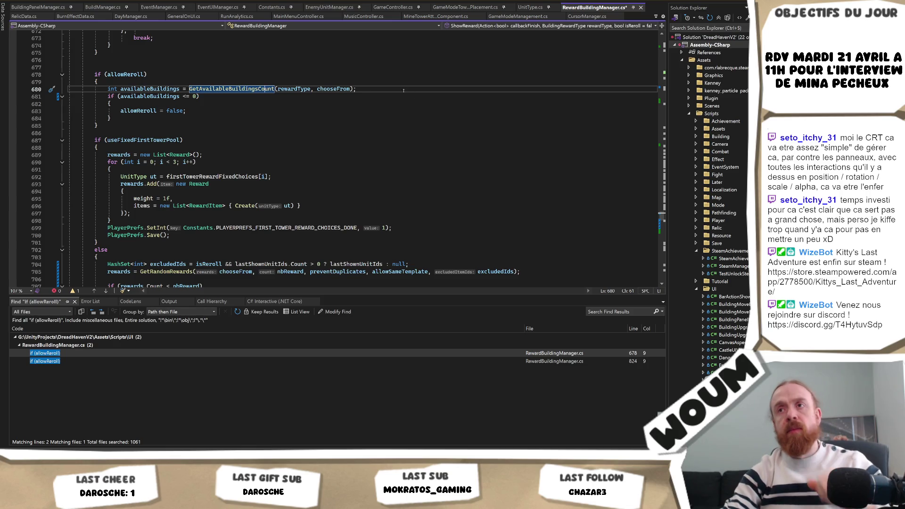
{"action": "mouse_move", "coordinate": [358, 89]}
{"action": "left_mouse_down"}
{"action": "mouse_move", "coordinate": [95, 89]}
{"action": "mouse_move", "coordinate": [108, 89]}
{"action": "left_mouse_up"}
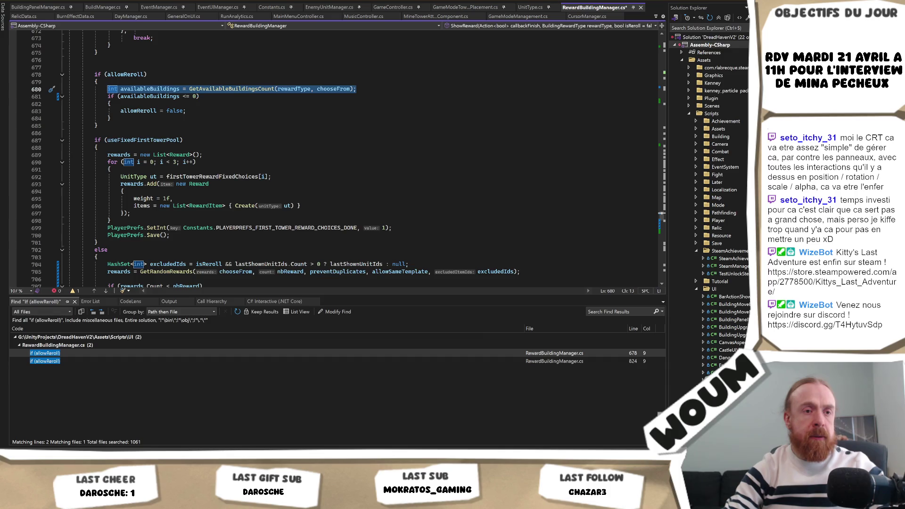
Reload RewardBuildingManager.cs with its external changes and return to the Unity game
{"action": "key", "text": "alt+Tab"}
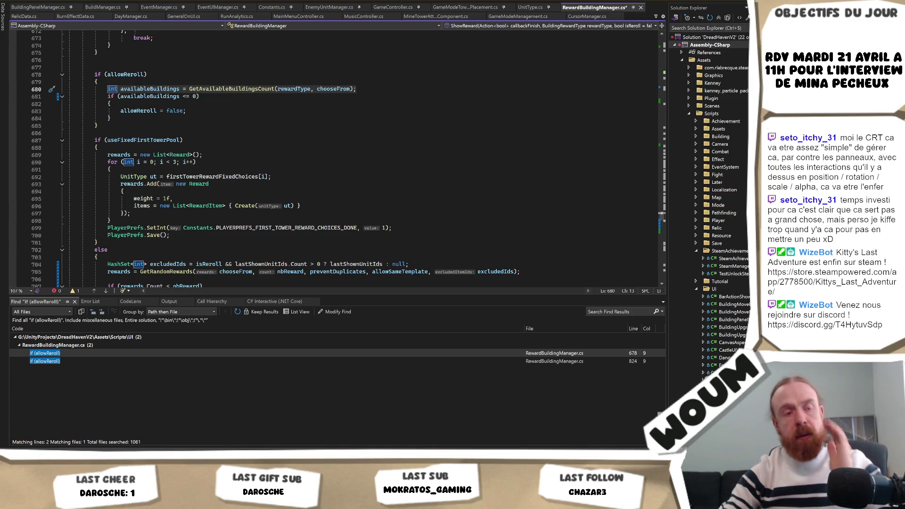
{"action": "key", "text": "shift+End"}
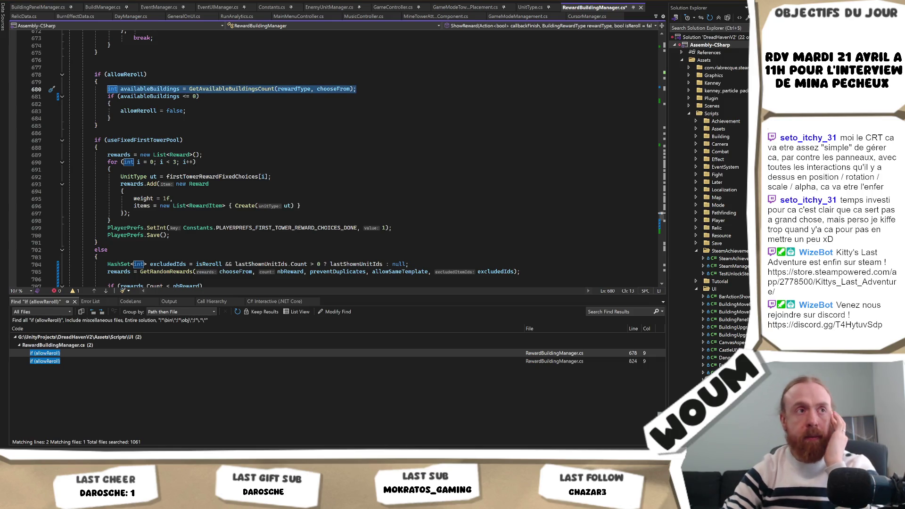
{"action": "key", "text": "Escape"}
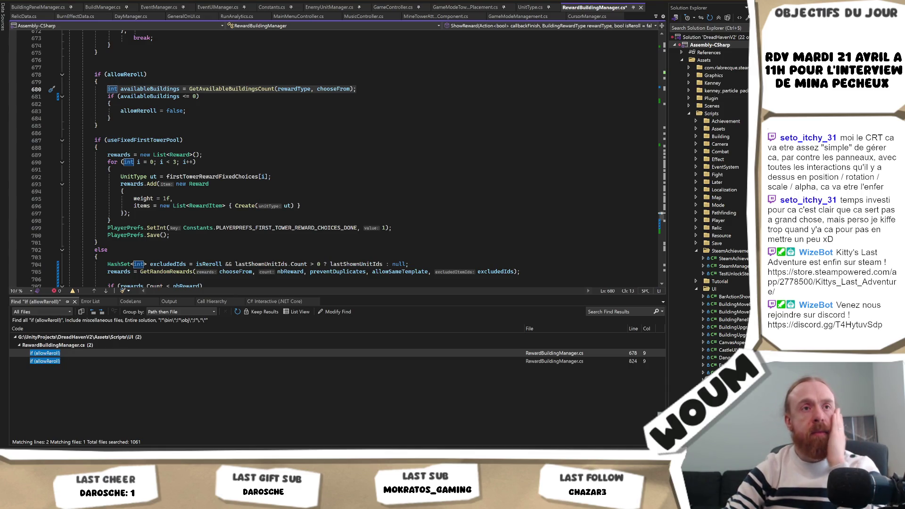
{"action": "left_click", "coordinate": [209, 184]}
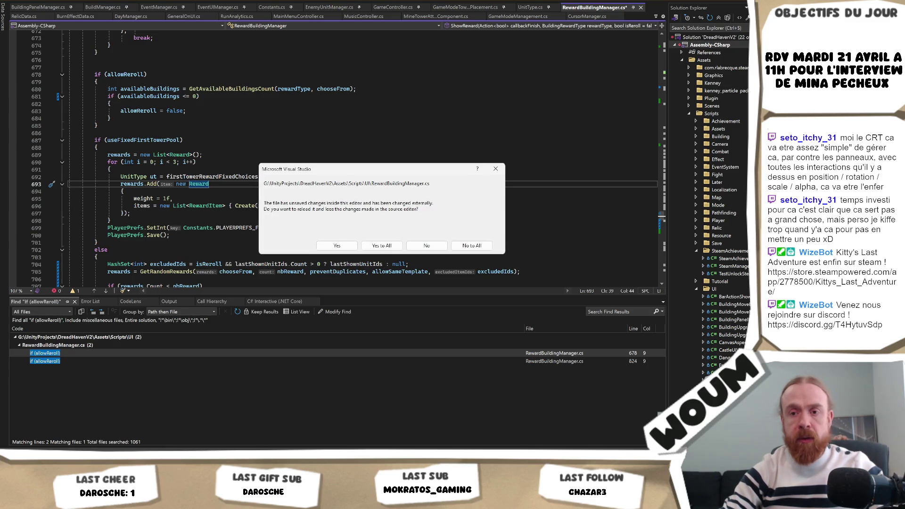
{"action": "left_click", "coordinate": [385, 237]}
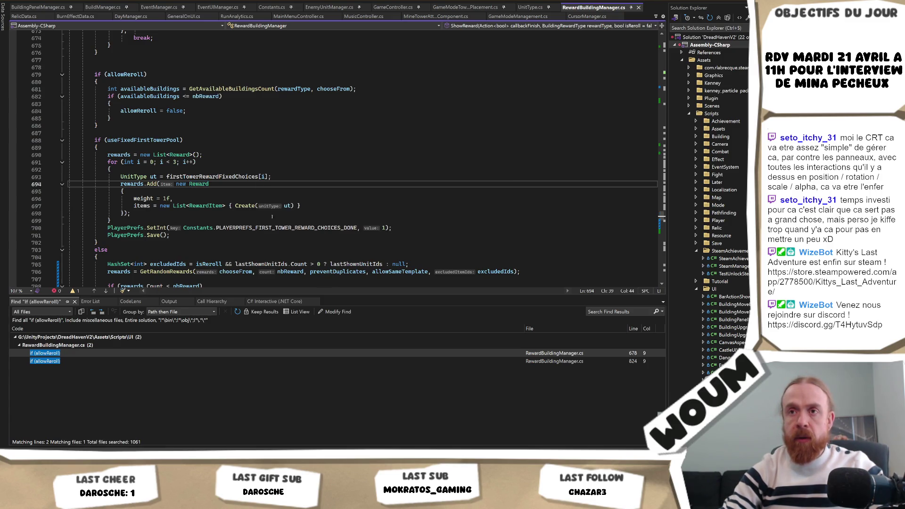
{"action": "scroll", "coordinate": [272, 217], "scroll_direction": "down", "scroll_amount": 3}
{"action": "key", "text": "alt+Tab"}
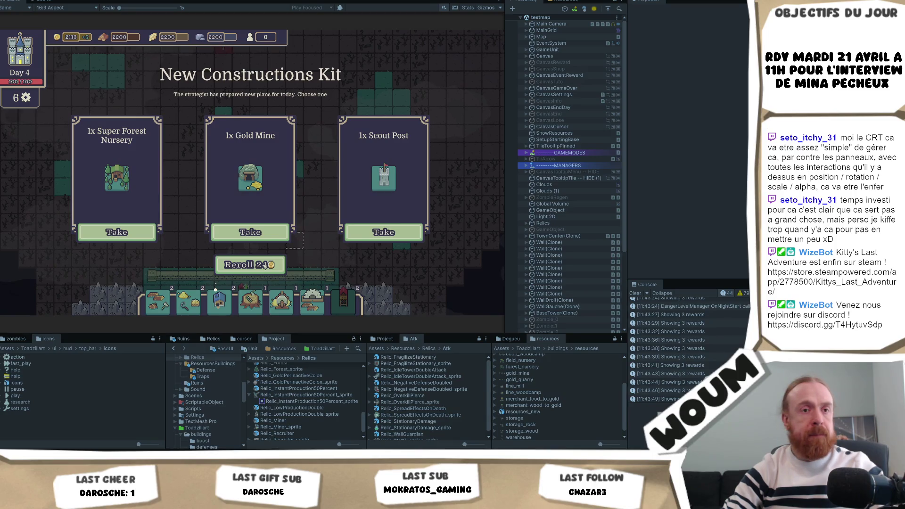
Reroll the New Constructions Kit offers eleven times
{"action": "left_click", "coordinate": [265, 266]}
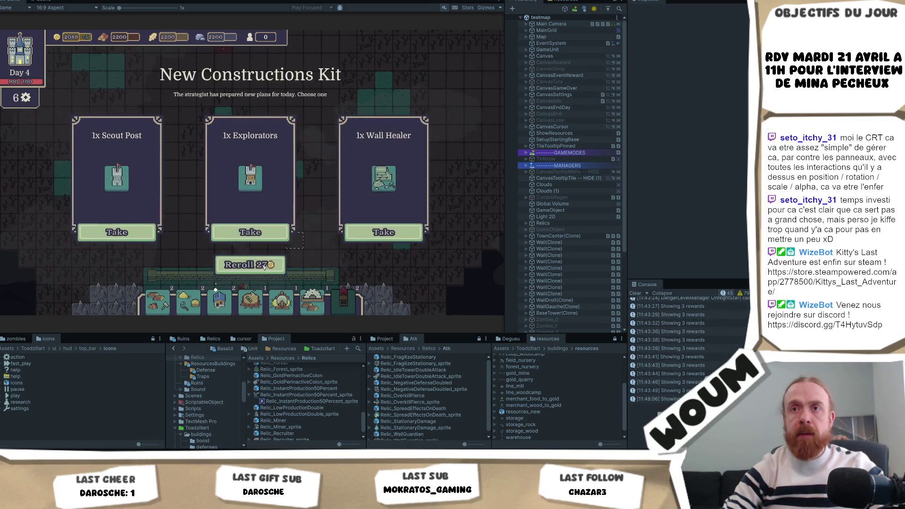
{"action": "left_click", "coordinate": [265, 265]}
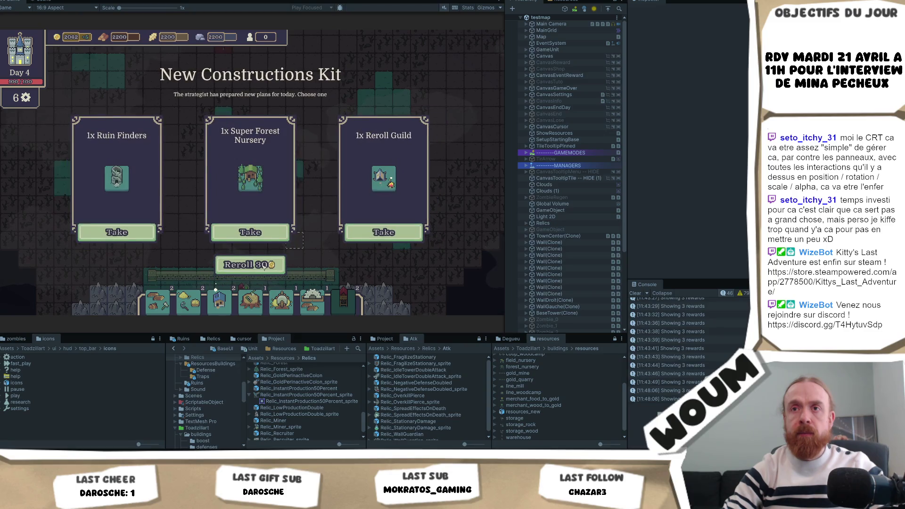
{"action": "left_click", "coordinate": [265, 265]}
{"action": "left_click", "coordinate": [263, 267]}
{"action": "left_click", "coordinate": [261, 267]}
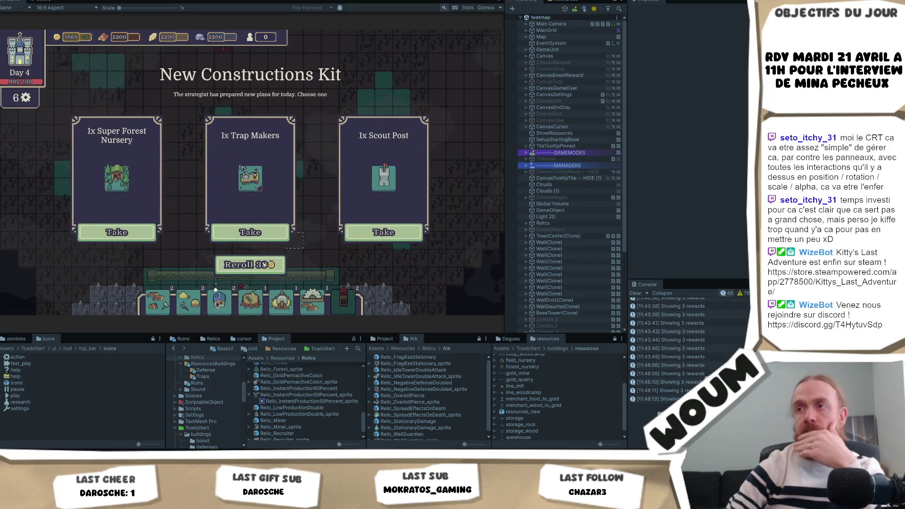
{"action": "left_click", "coordinate": [265, 265]}
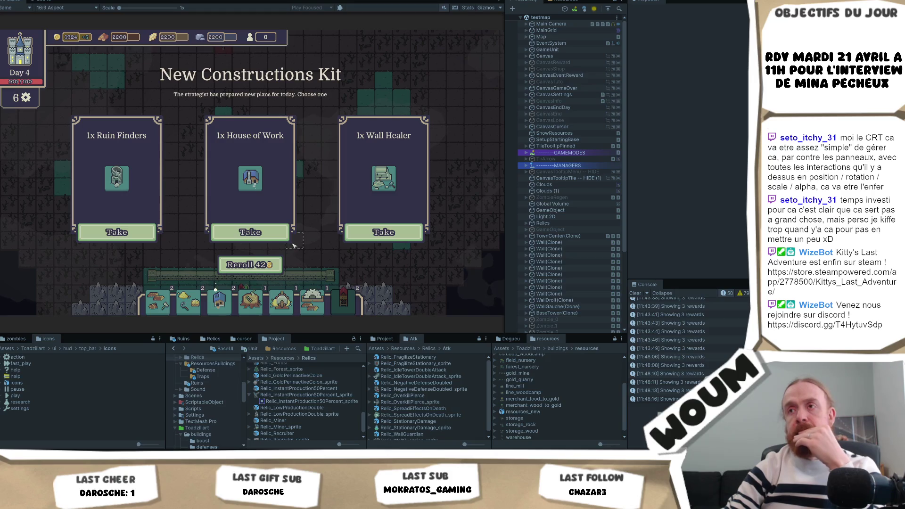
{"action": "left_click", "coordinate": [254, 265]}
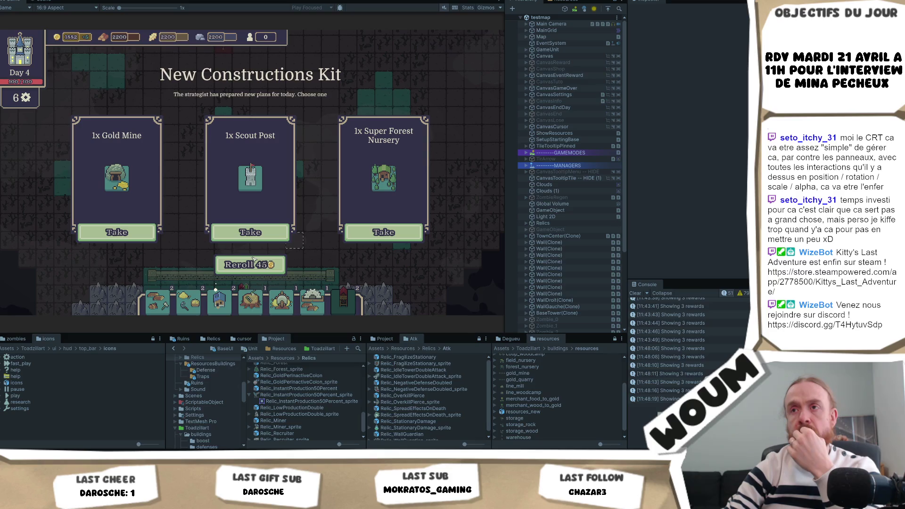
{"action": "left_click", "coordinate": [253, 260]}
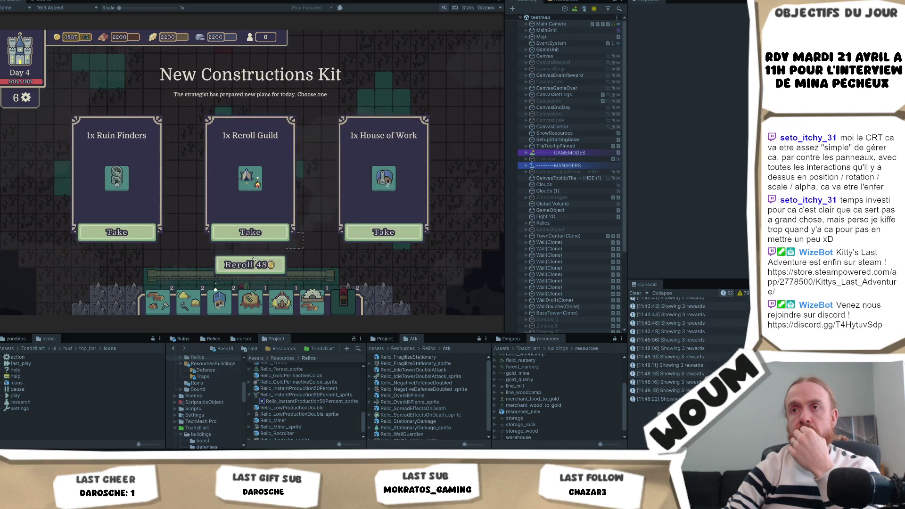
{"action": "left_click", "coordinate": [253, 260]}
{"action": "left_click", "coordinate": [254, 261]}
{"action": "left_click", "coordinate": [253, 260]}
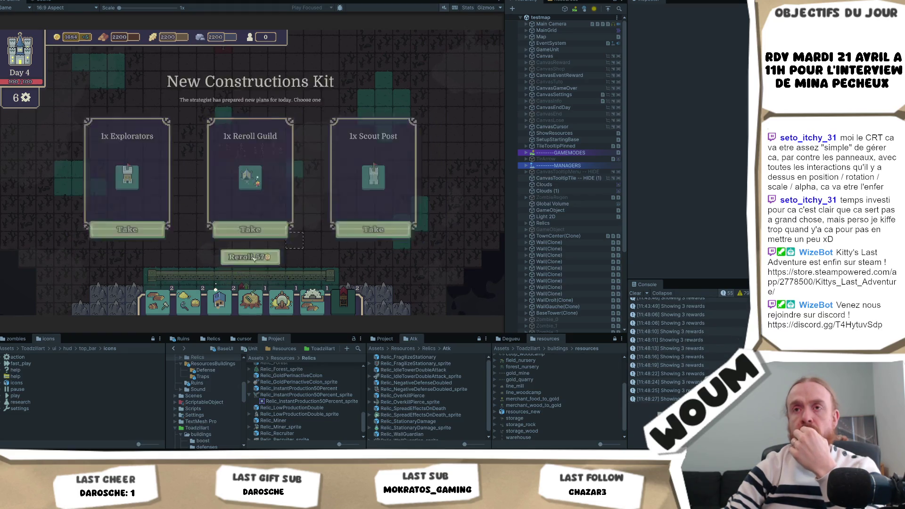
Take the middle reward card, try a map tile, and stop the running game
{"action": "left_click", "coordinate": [246, 234]}
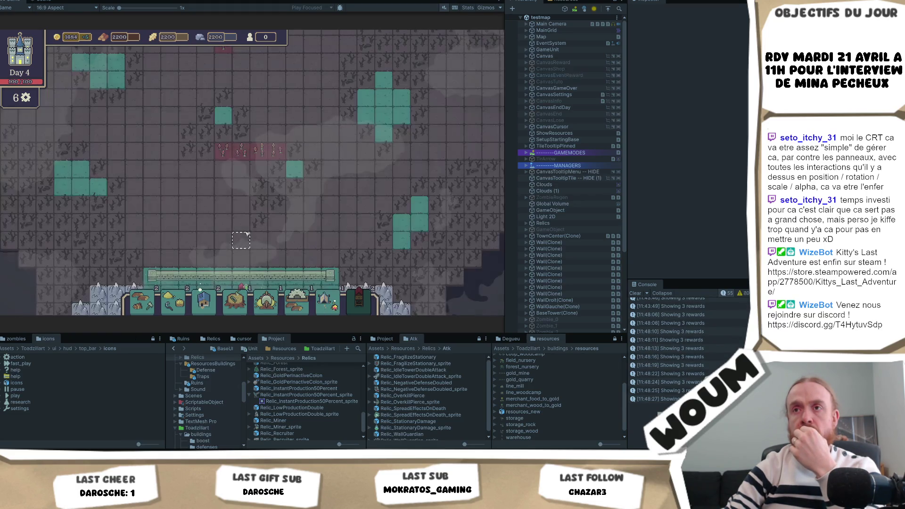
{"action": "left_click", "coordinate": [293, 205]}
{"action": "key", "text": "ctrl+p"}
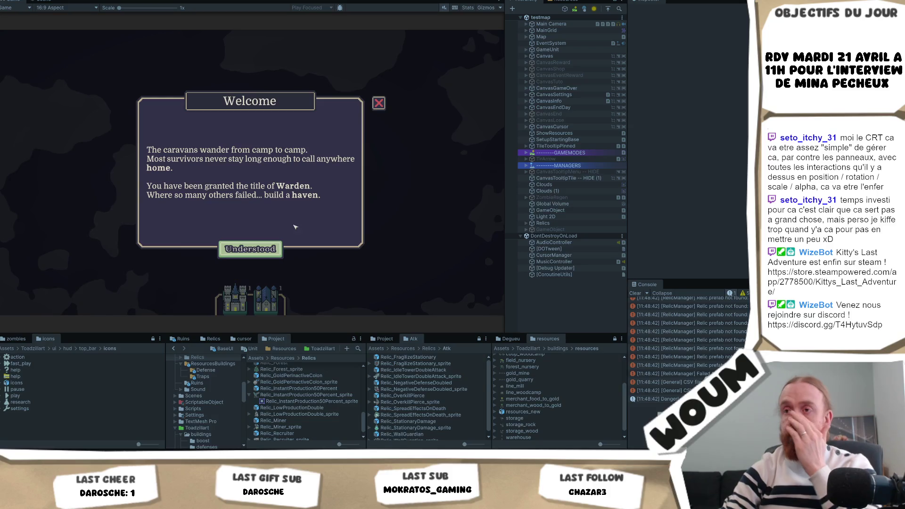
Dismiss the new run's Welcome message
{"action": "left_click", "coordinate": [253, 234]}
Dismiss the Welcome message, place the TownCenter on the map, and end day 1
{"action": "left_click", "coordinate": [235, 300]}
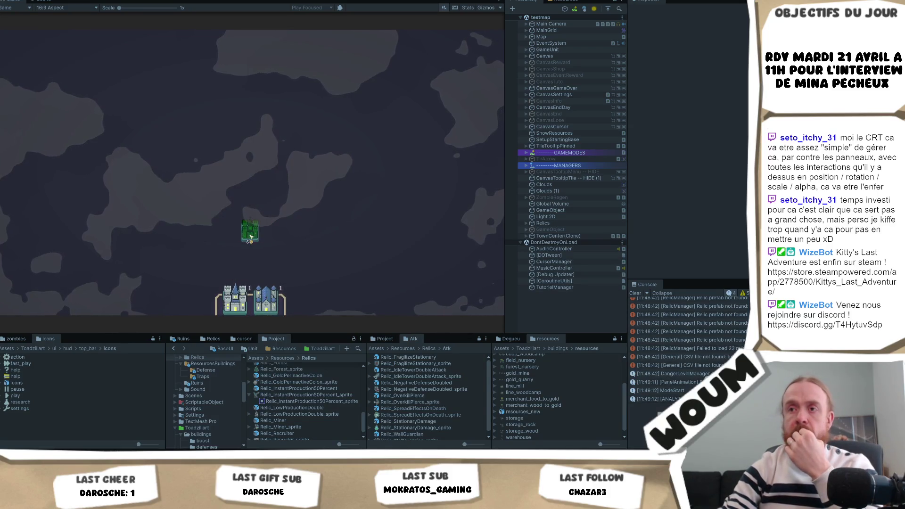
{"action": "left_click", "coordinate": [251, 233]}
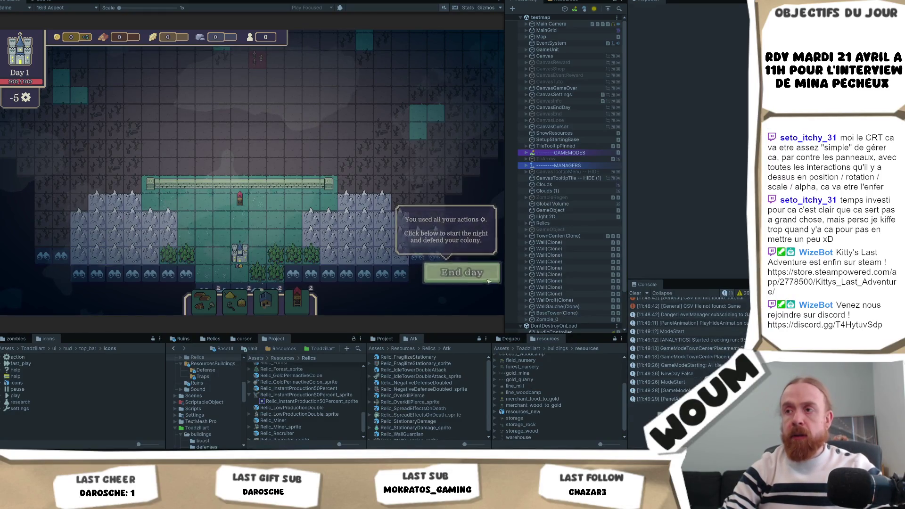
{"action": "left_click", "coordinate": [487, 280]}
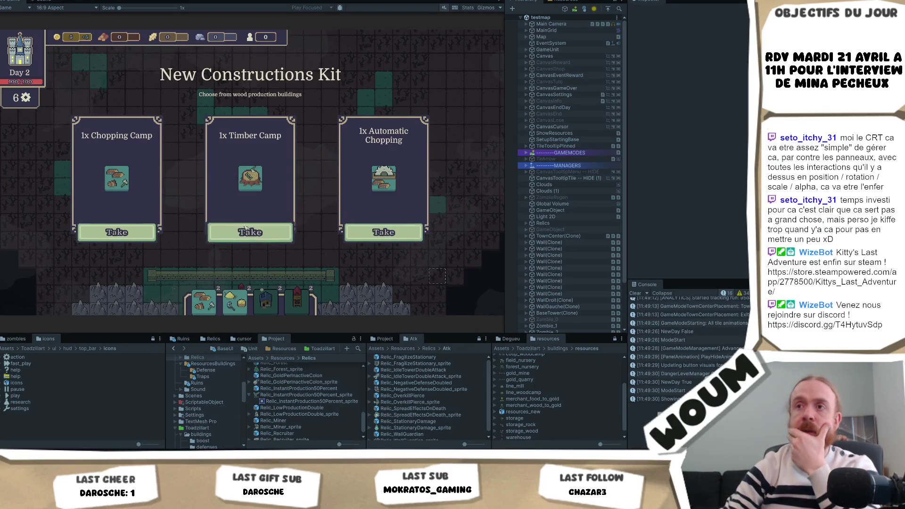
Take the Chopping Camp and build it beside the forest
{"action": "mouse_move", "coordinate": [121, 183]}
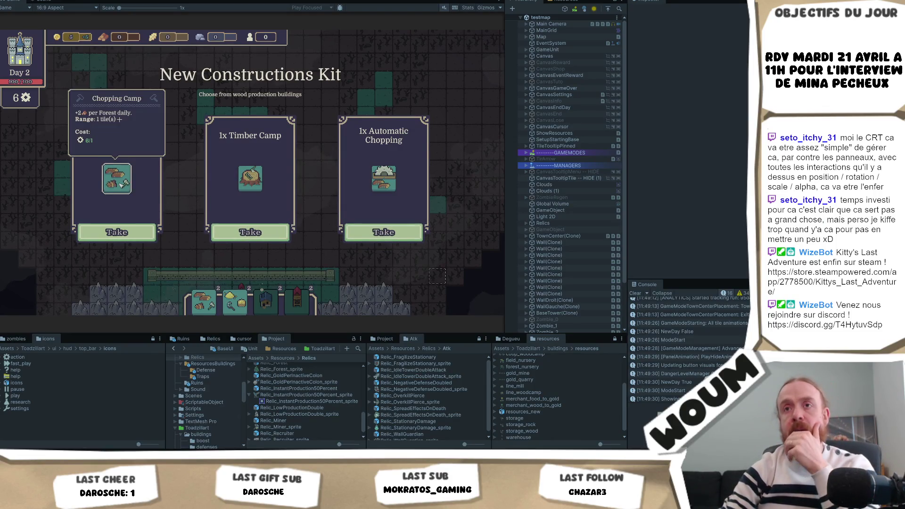
{"action": "mouse_move", "coordinate": [379, 187]}
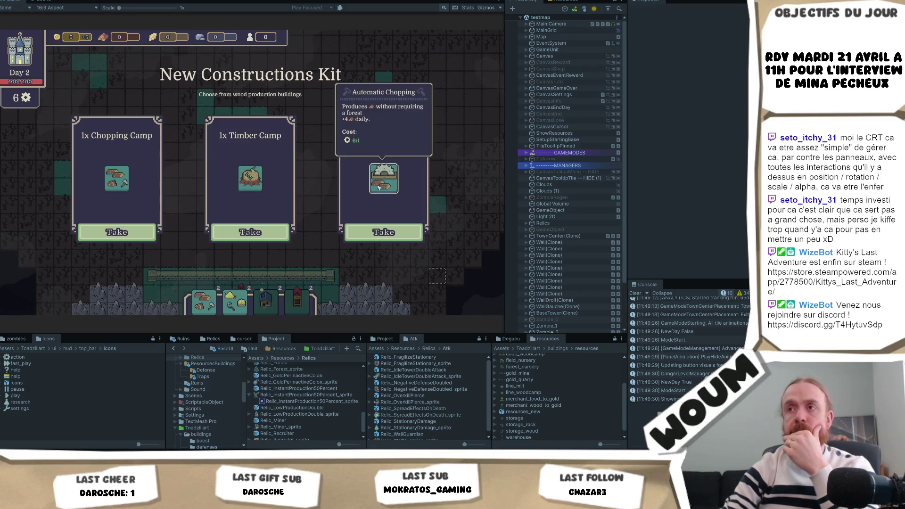
{"action": "mouse_move", "coordinate": [242, 181]}
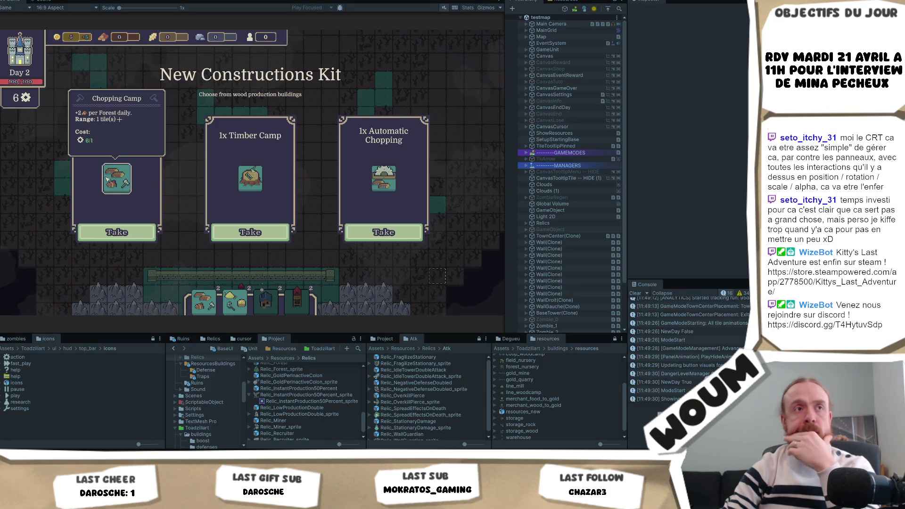
{"action": "left_click", "coordinate": [117, 232]}
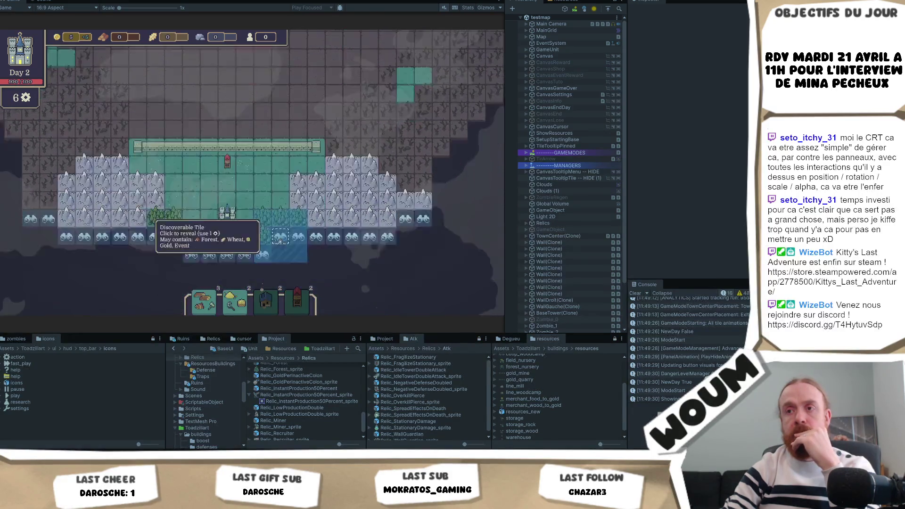
{"action": "left_click_drag", "start_coordinate": [214, 302], "coordinate": [267, 127]}
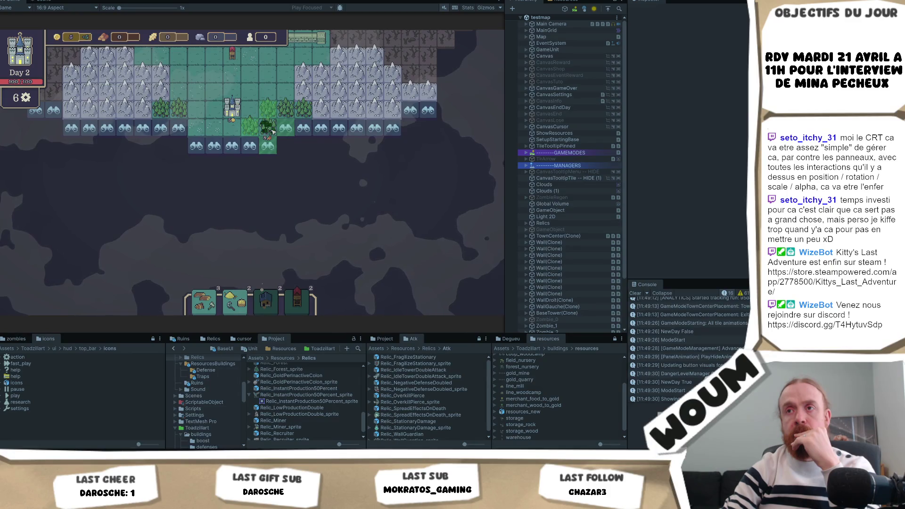
Reveal nearby discoverable tiles until no actions remain
{"action": "left_click", "coordinate": [268, 146]}
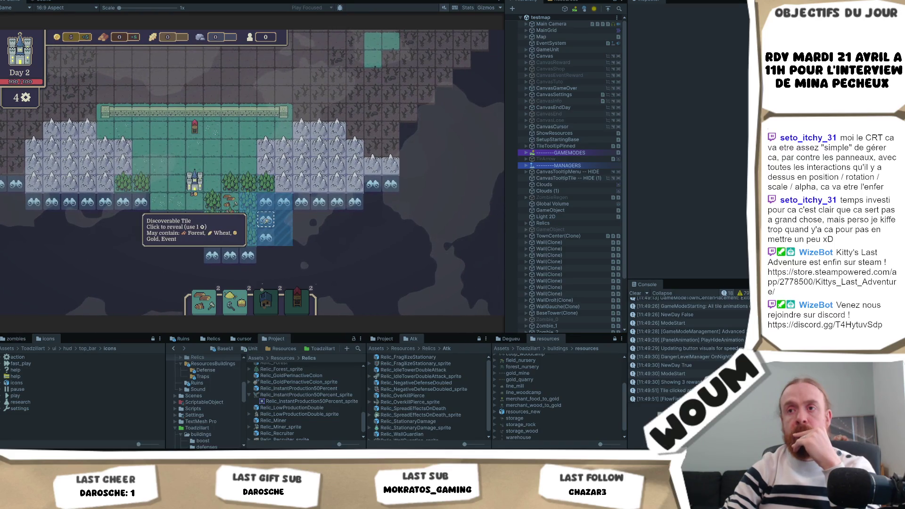
{"action": "left_click", "coordinate": [266, 220]}
{"action": "left_click_drag", "start_coordinate": [256, 238], "coordinate": [361, 233]}
{"action": "left_click", "coordinate": [320, 249]}
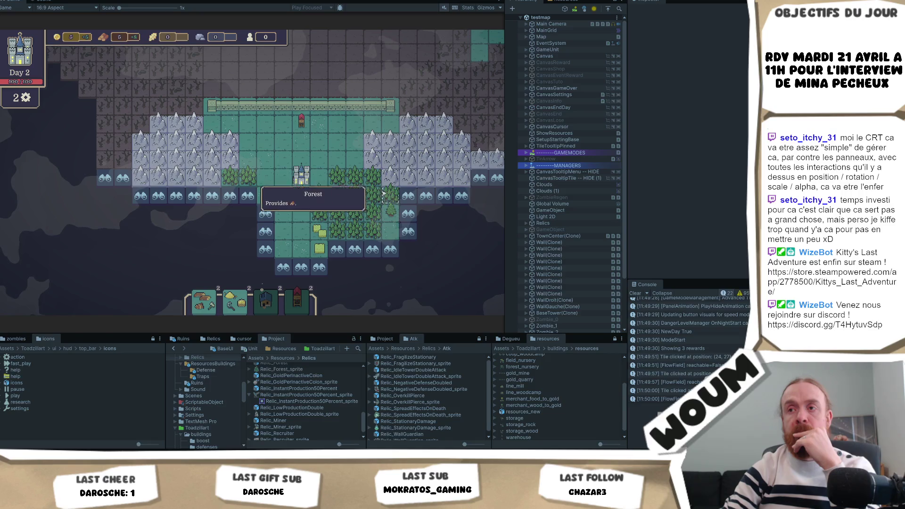
{"action": "left_click", "coordinate": [319, 267]}
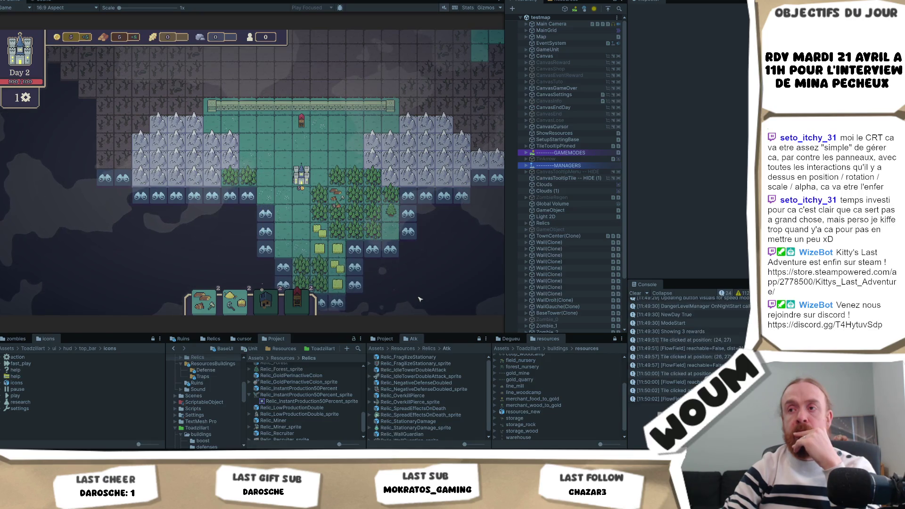
{"action": "key", "text": "s"}
{"action": "left_click", "coordinate": [280, 223]}
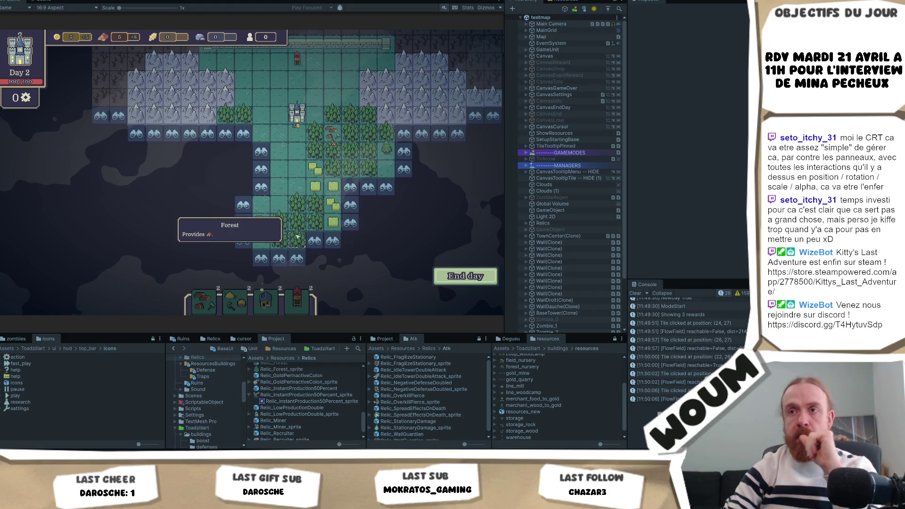
Try exploring more tiles without actions, survey the map, then return to Visual Studio at line 691
{"action": "left_click", "coordinate": [270, 183]}
{"action": "left_click", "coordinate": [264, 203]}
{"action": "left_click", "coordinate": [266, 169]}
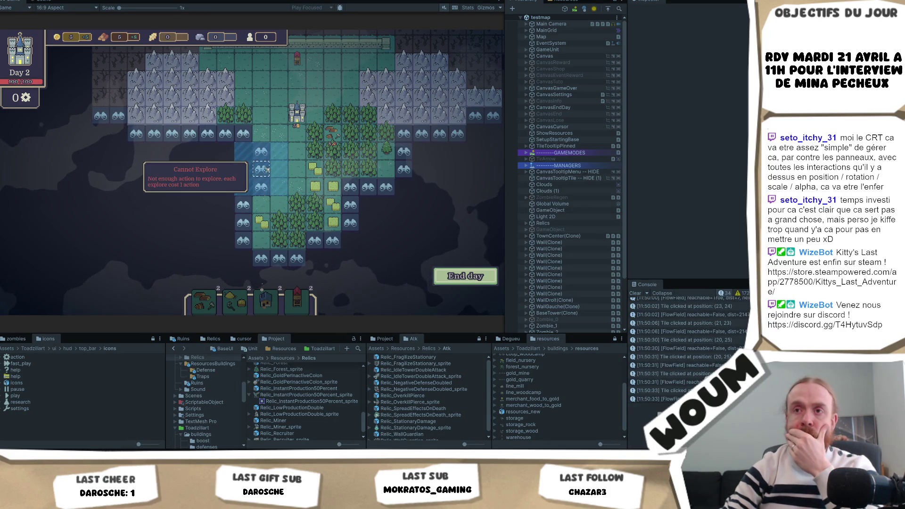
{"action": "left_click", "coordinate": [261, 186]}
{"action": "left_click", "coordinate": [261, 186]}
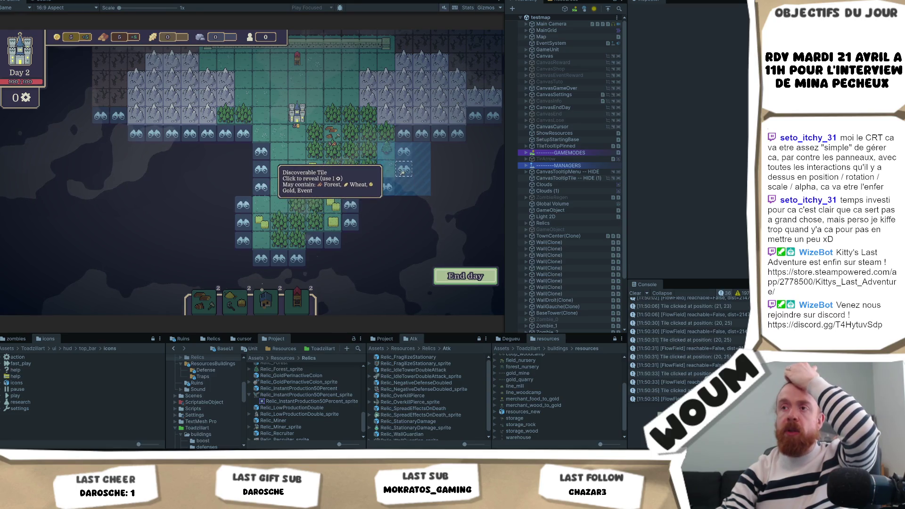
{"action": "left_click_drag", "start_coordinate": [402, 172], "coordinate": [275, 162]}
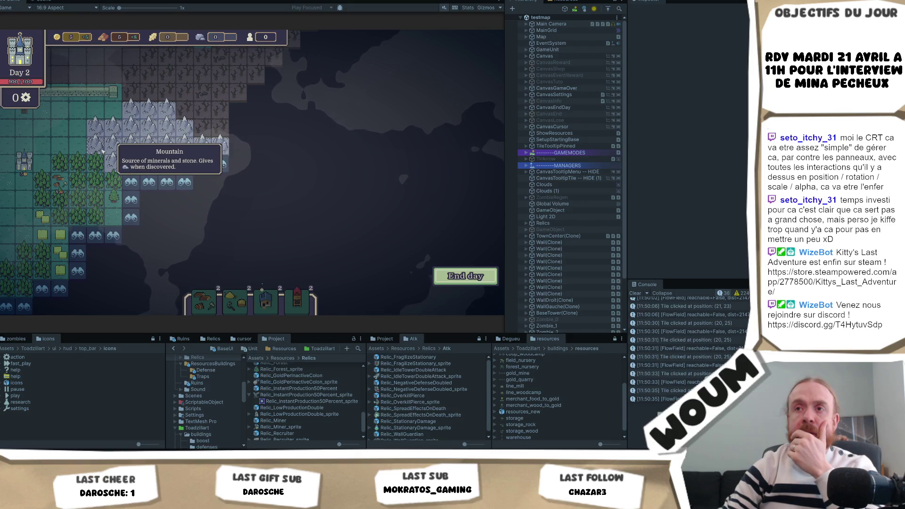
{"action": "left_click_drag", "start_coordinate": [101, 151], "coordinate": [471, 180]}
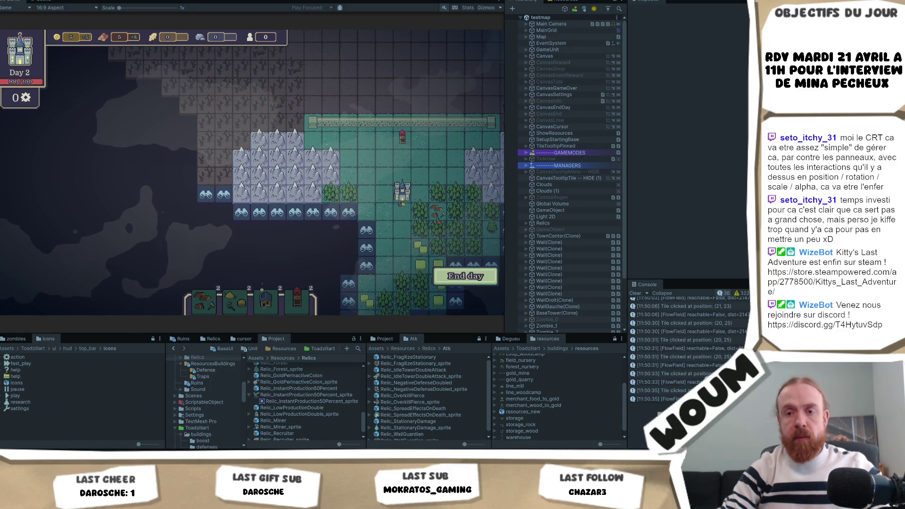
{"action": "key", "text": "alt+Tab"}
{"action": "left_click", "coordinate": [286, 118]}
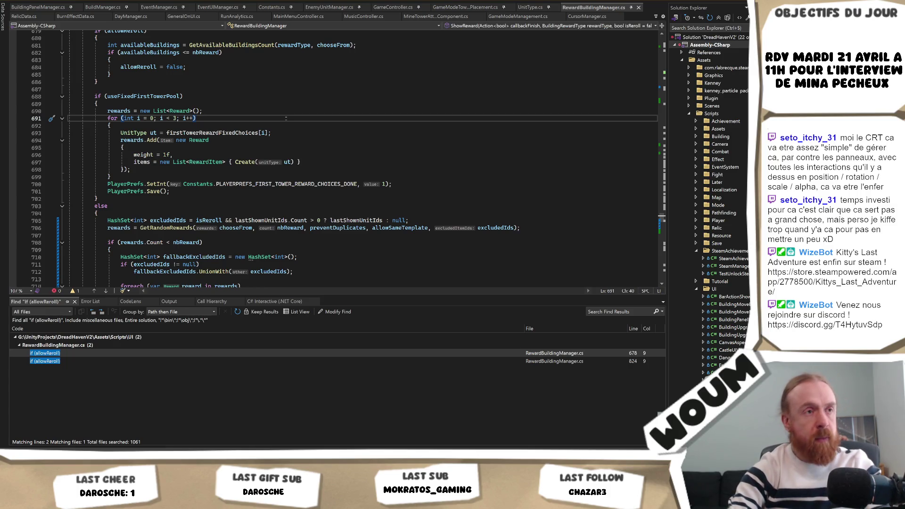
Search scripts for 'Discoverable Tile' and 'DiscoverableTile_', checking GameTile.cs line 349 and LocalizationManager.cs line 133
{"action": "key", "text": "Return"}
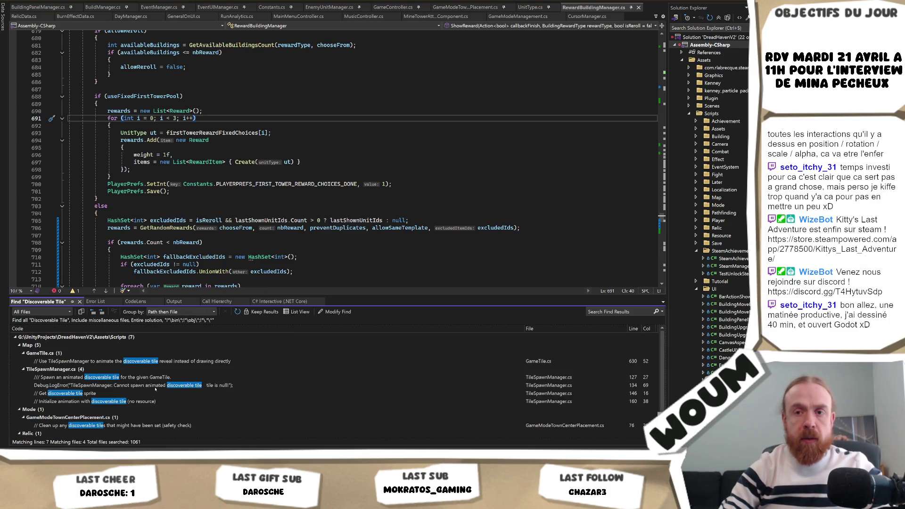
{"action": "scroll", "coordinate": [156, 386], "scroll_direction": "down", "scroll_amount": 1}
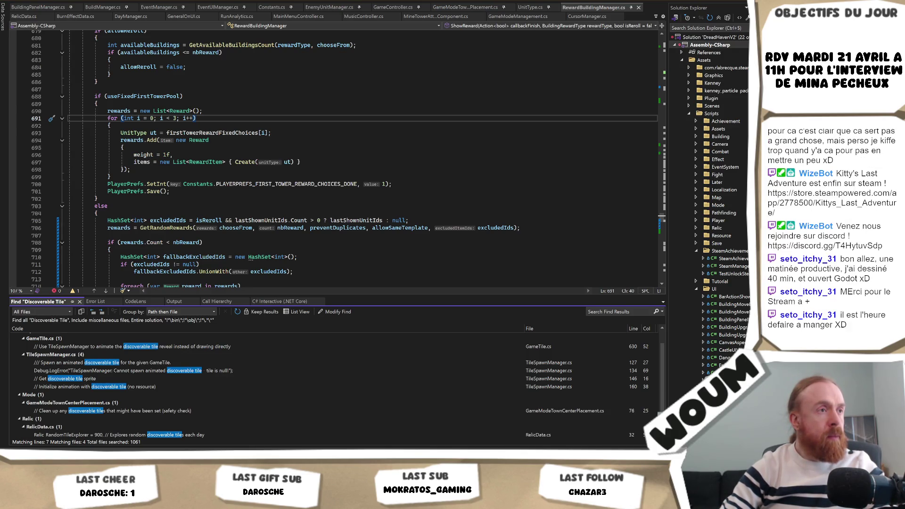
{"action": "left_click", "coordinate": [175, 203]}
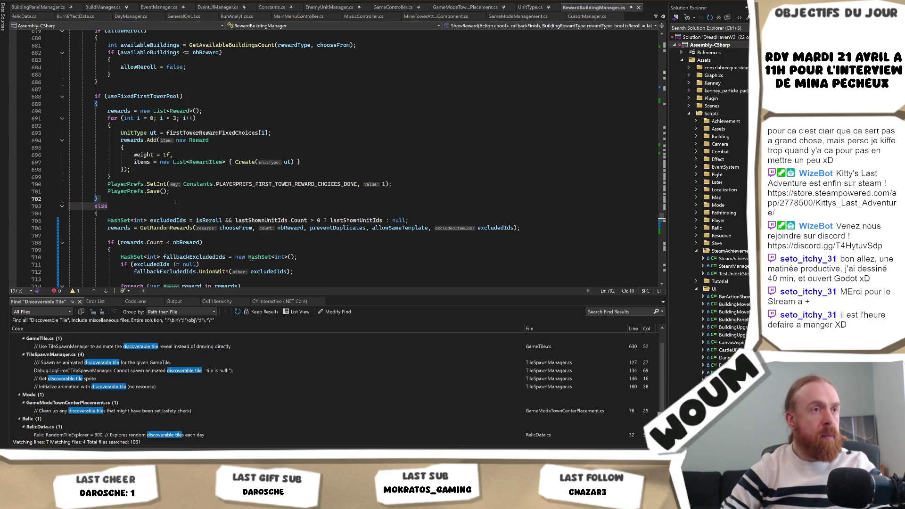
{"action": "key", "text": "Return"}
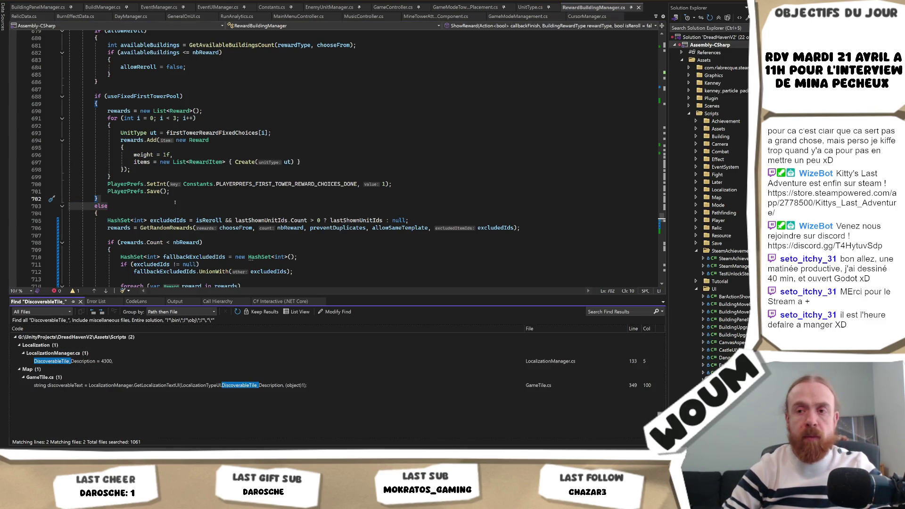
{"action": "double_click", "coordinate": [145, 385]}
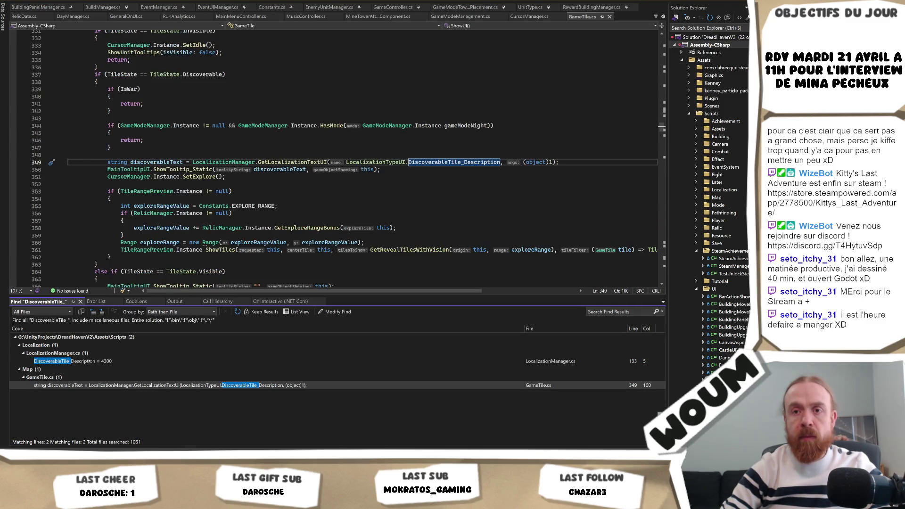
{"action": "key", "text": "shift+F8"}
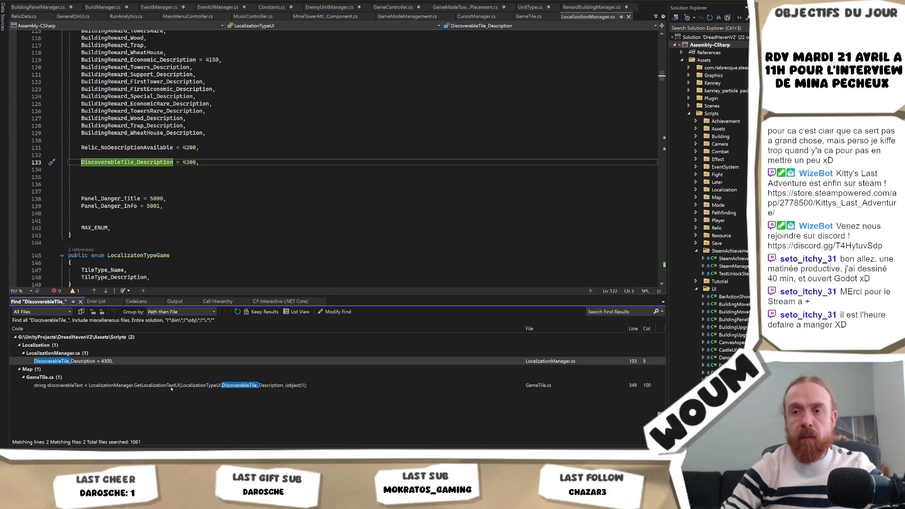
{"action": "double_click", "coordinate": [176, 386]}
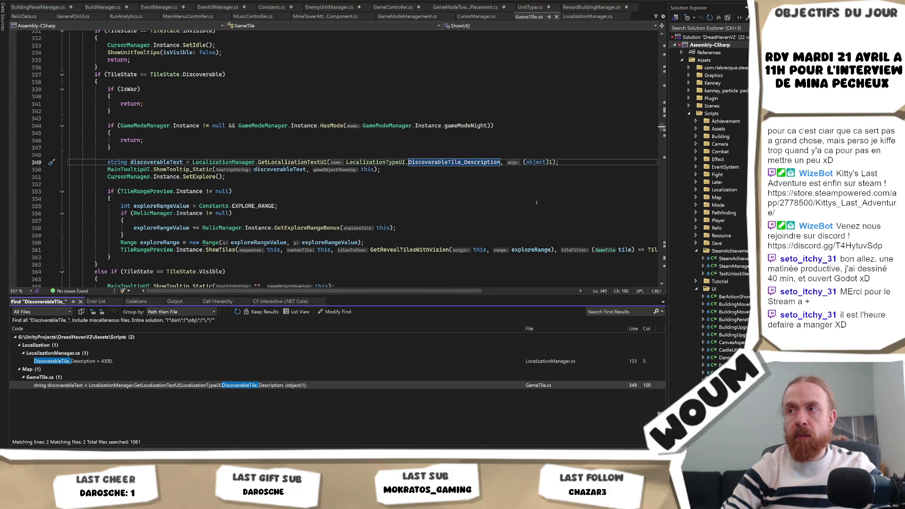
{"action": "key", "text": "alt+Tab"}
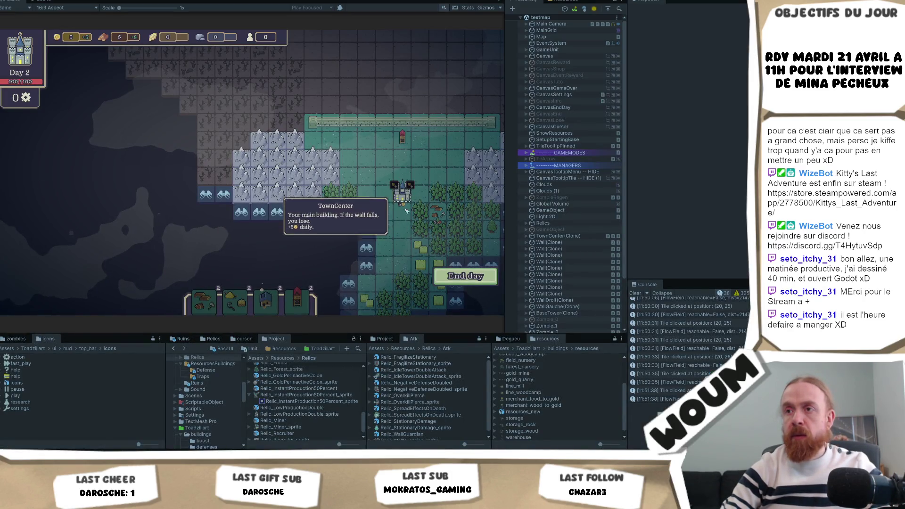
{"action": "left_click_drag", "start_coordinate": [406, 156], "coordinate": [316, 141]}
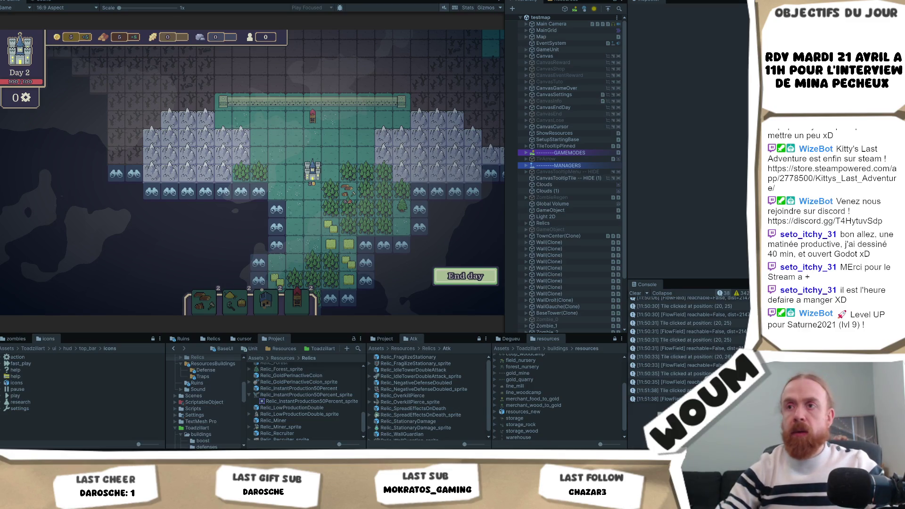
{"action": "left_click", "coordinate": [339, 187]}
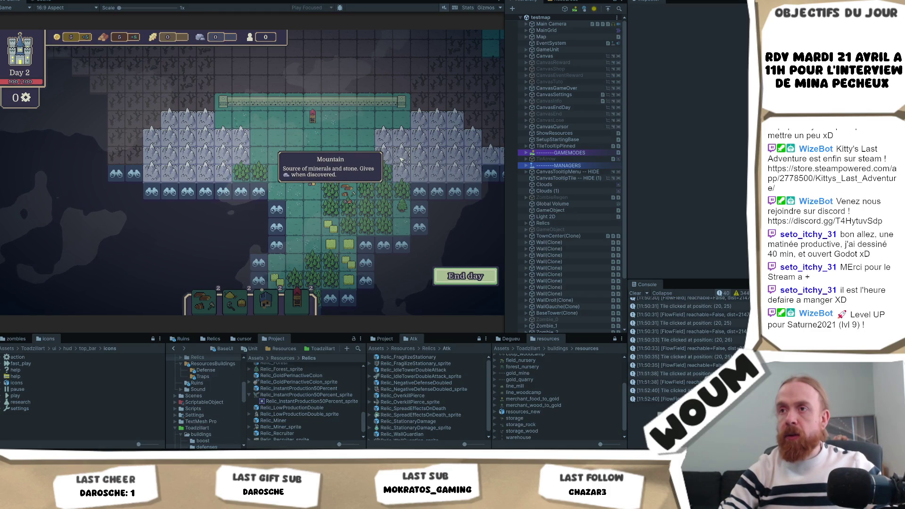
Dismiss the Chopping Camp tooltip, pan the map, and end day 2 to start the night
{"action": "mouse_move", "coordinate": [423, 209]}
{"action": "mouse_move", "coordinate": [355, 193]}
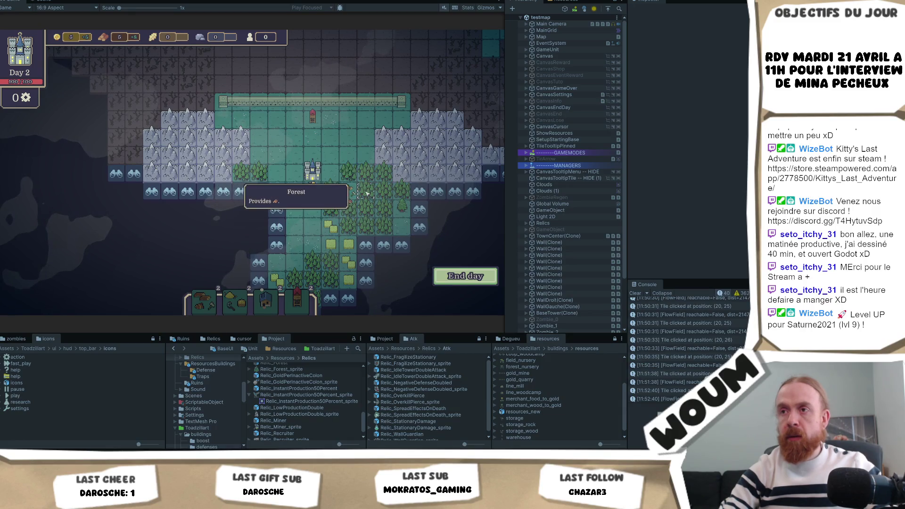
{"action": "left_click", "coordinate": [354, 193]}
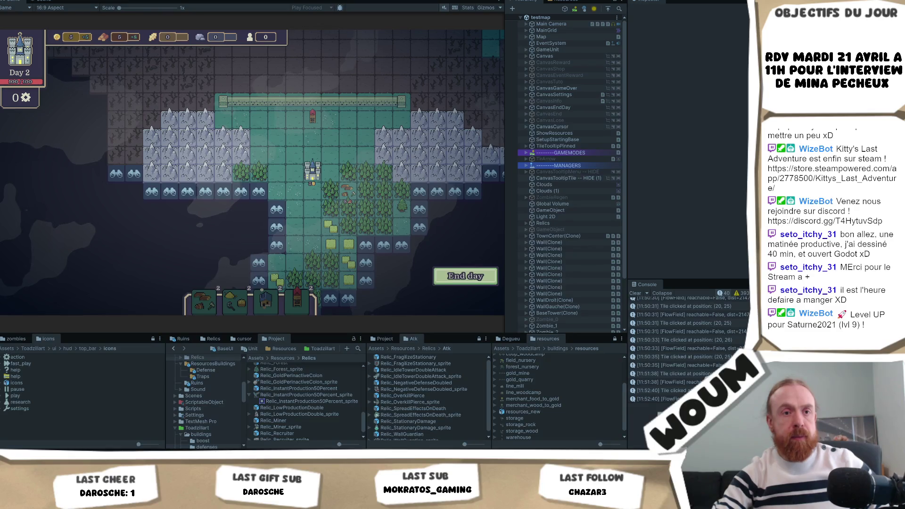
{"action": "mouse_move", "coordinate": [174, 144]}
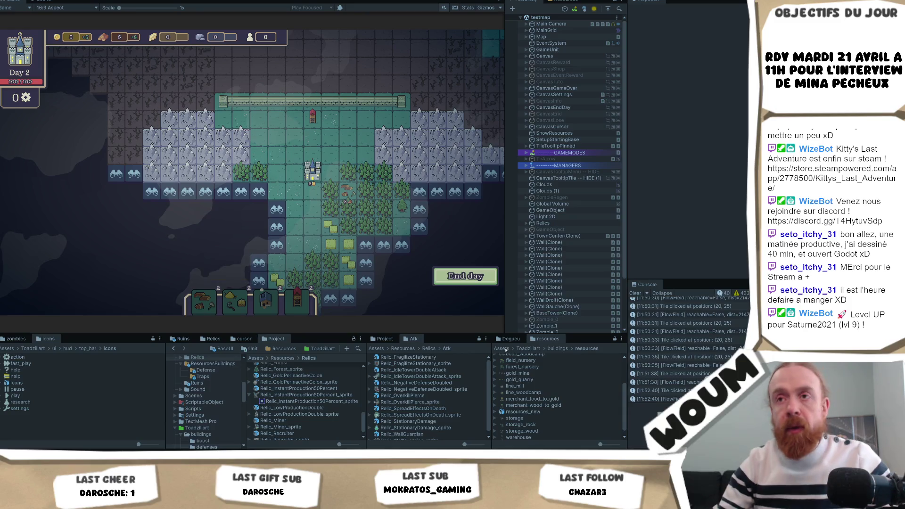
{"action": "left_click_drag", "start_coordinate": [212, 236], "coordinate": [194, 219]}
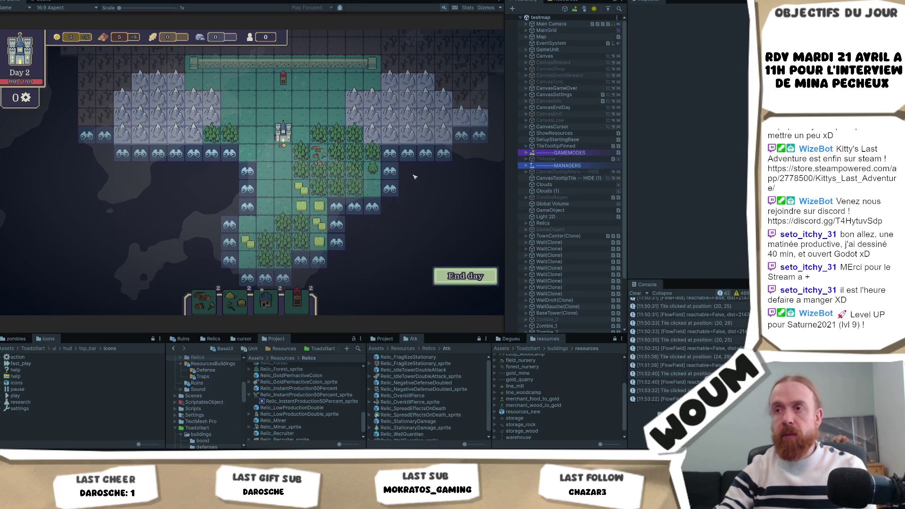
{"action": "left_click_drag", "start_coordinate": [415, 224], "coordinate": [324, 251]}
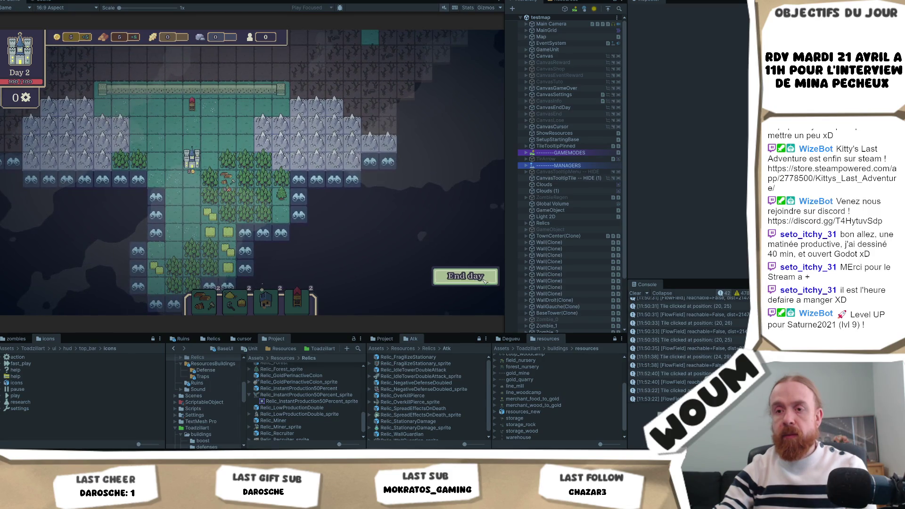
{"action": "left_click", "coordinate": [485, 281]}
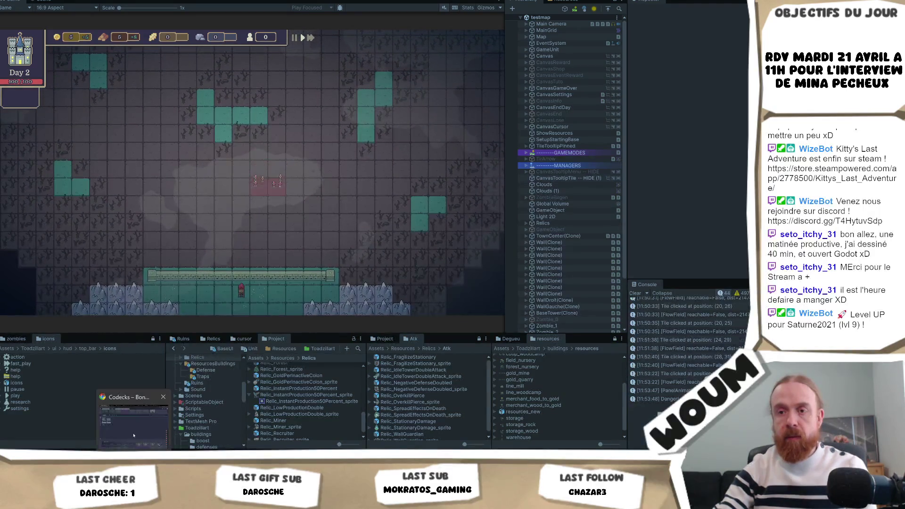
{"action": "left_click", "coordinate": [134, 435]}
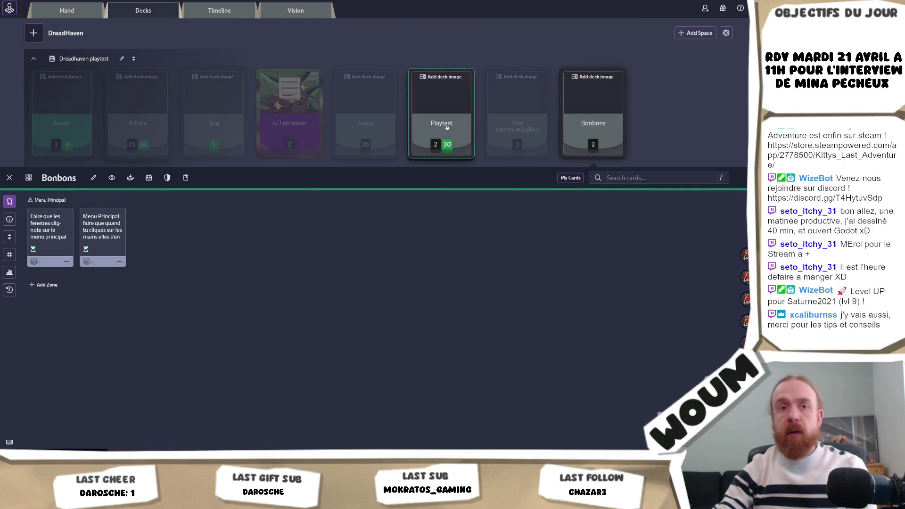
{"action": "left_click", "coordinate": [447, 127]}
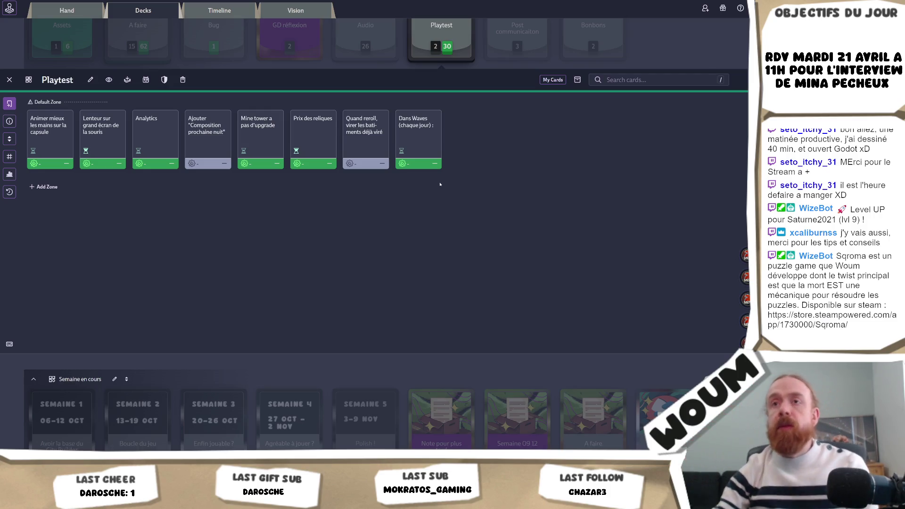
{"action": "scroll", "coordinate": [440, 184], "scroll_direction": "up", "scroll_amount": 2}
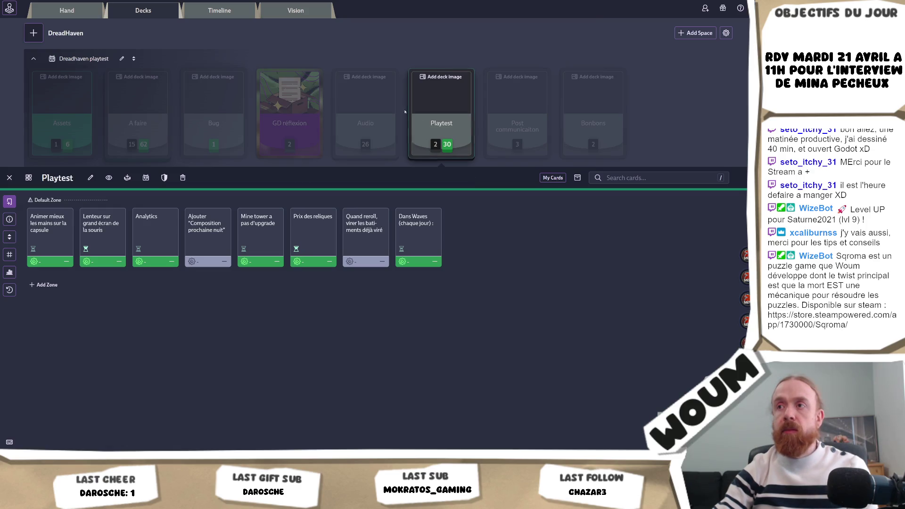
{"action": "left_click", "coordinate": [374, 244]}
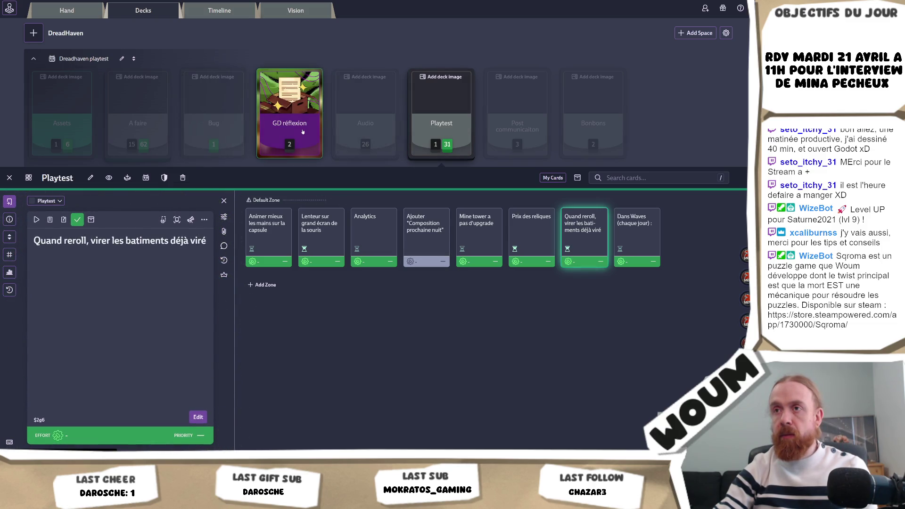
{"action": "left_click", "coordinate": [303, 132]}
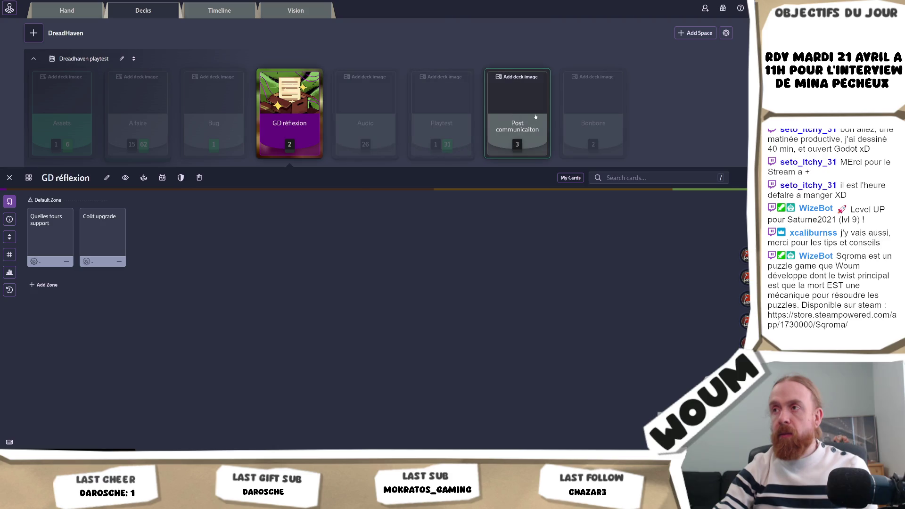
{"action": "left_click", "coordinate": [139, 125]}
{"action": "scroll", "coordinate": [143, 122], "scroll_direction": "down", "scroll_amount": 3}
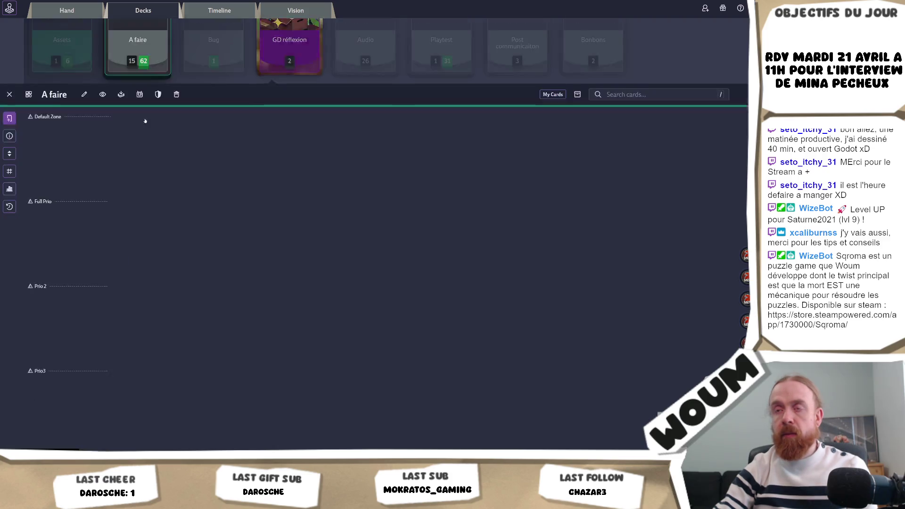
{"action": "scroll", "coordinate": [280, 127], "scroll_direction": "up", "scroll_amount": 3}
{"action": "left_click", "coordinate": [518, 111]}
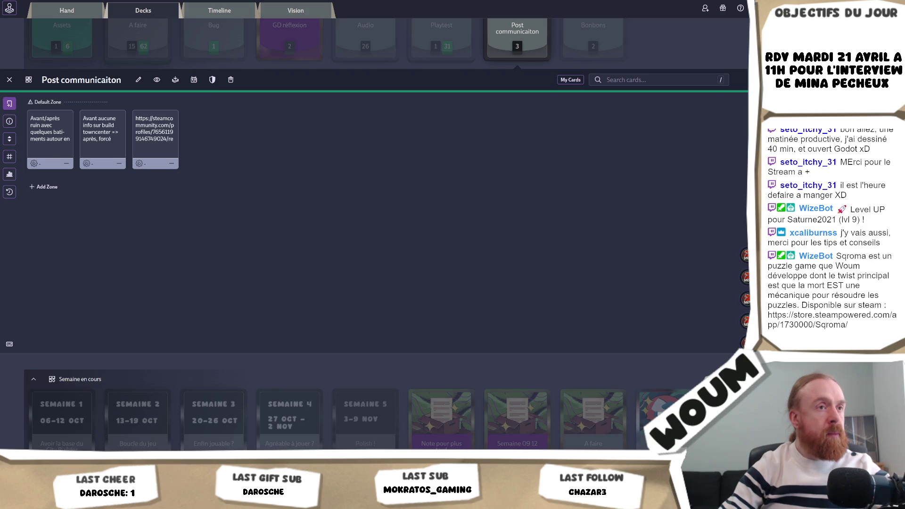
{"action": "key", "text": "alt+Tab"}
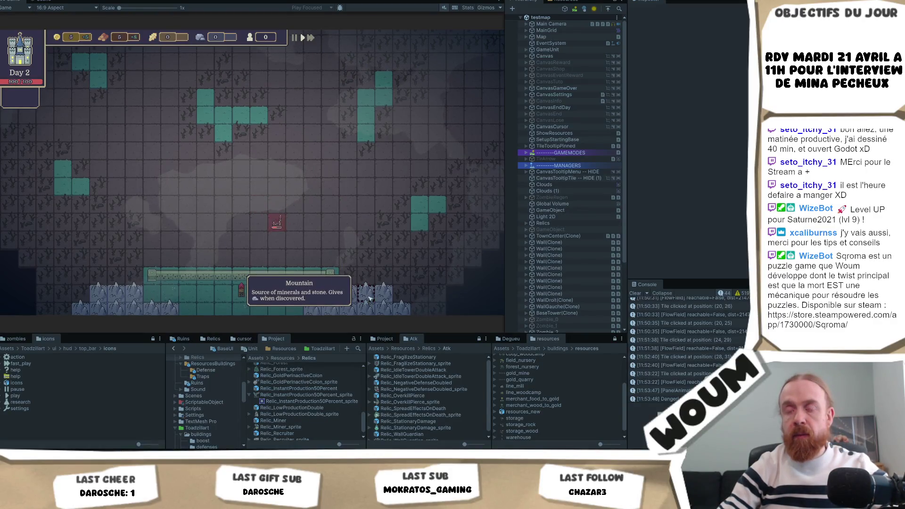
Accept the New Constructions Kit reward after the night
{"action": "left_click", "coordinate": [307, 186]}
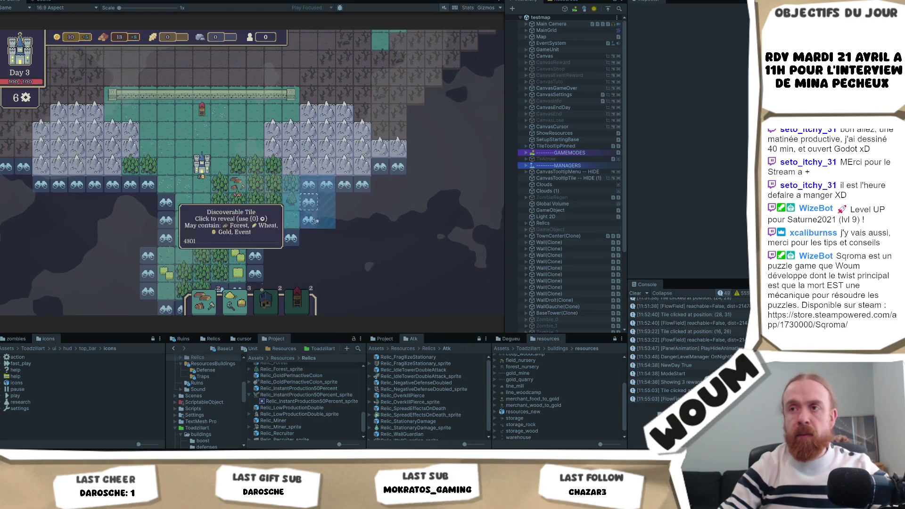
Check what a discoverable tile may contain, then switch to RelicData.cs in Visual Studio
{"action": "left_click", "coordinate": [314, 225]}
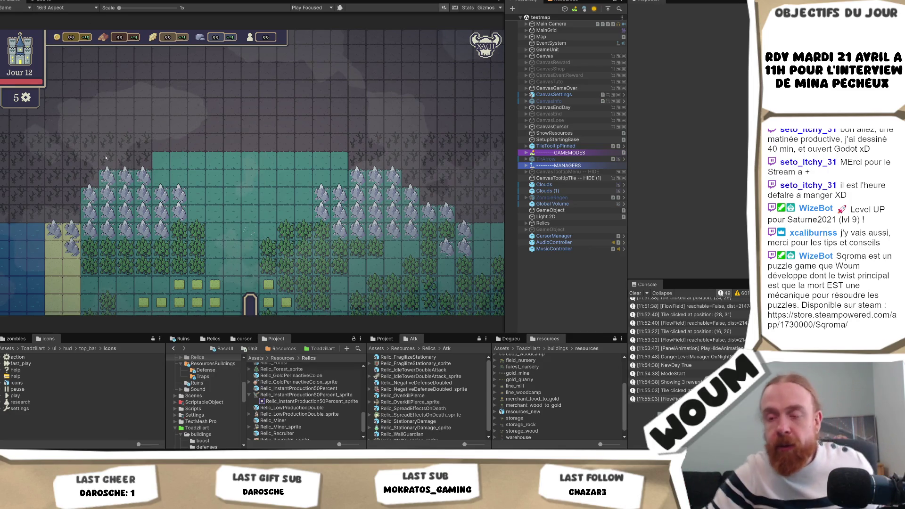
{"action": "key", "text": "alt+Tab"}
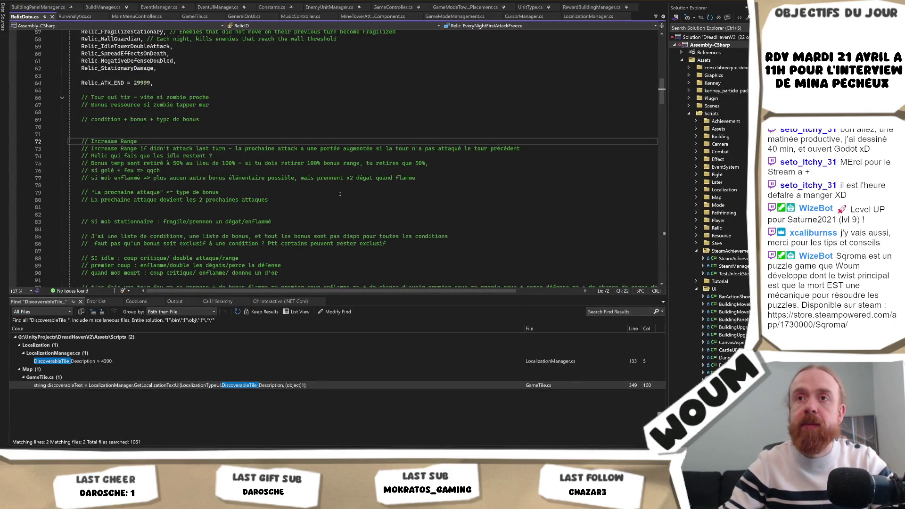
Scroll RelicData.cs, put the caret after the Relic_StationaryDamage entry, and return to Unity
{"action": "scroll", "coordinate": [340, 194], "scroll_direction": "up", "scroll_amount": 2}
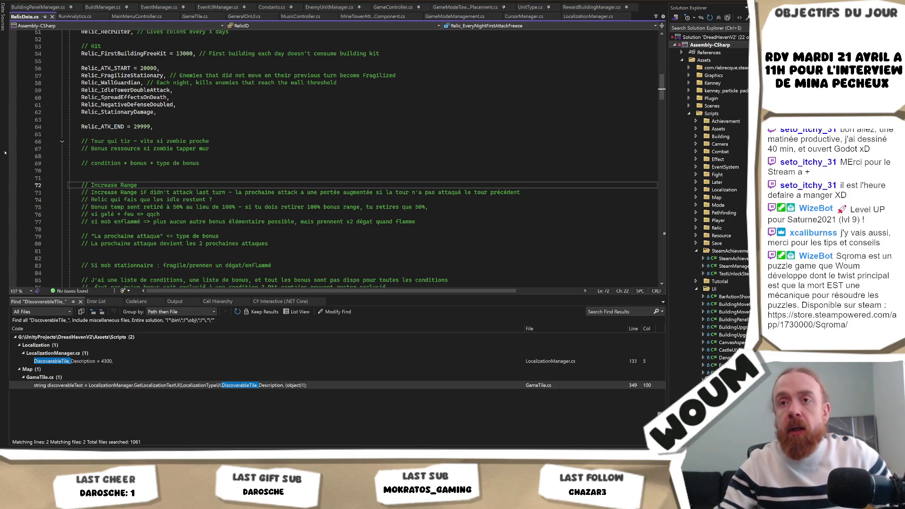
{"action": "left_click", "coordinate": [264, 112]}
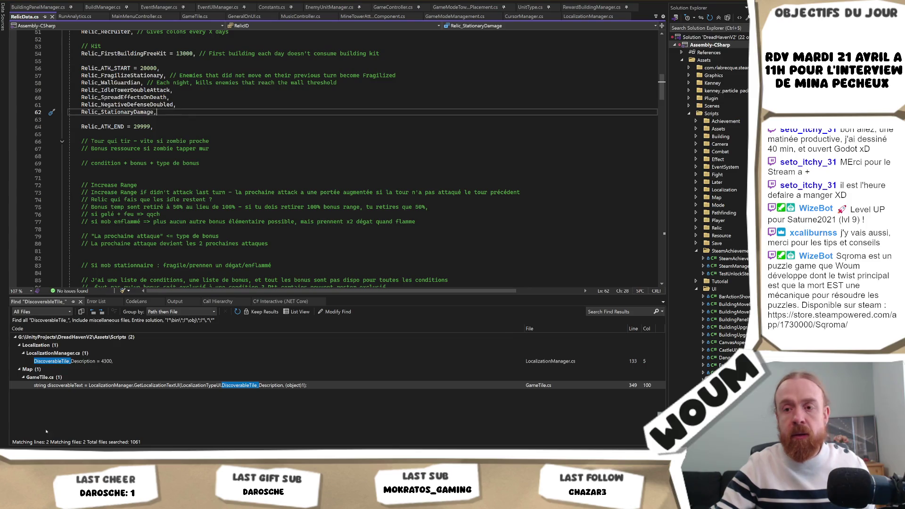
{"action": "key", "text": "alt+Tab"}
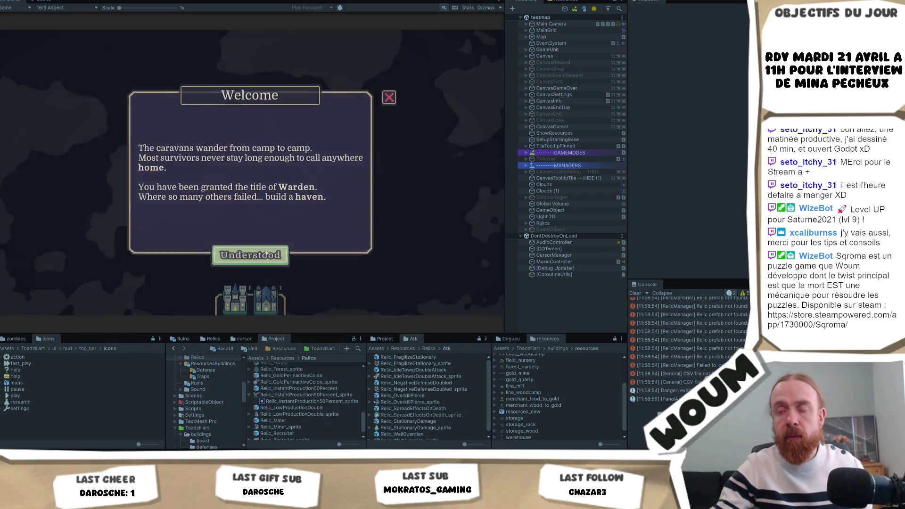
Dismiss the welcome dialog, play-test briefly, exit Play mode and switch to the Codecks board
{"action": "left_click", "coordinate": [265, 254]}
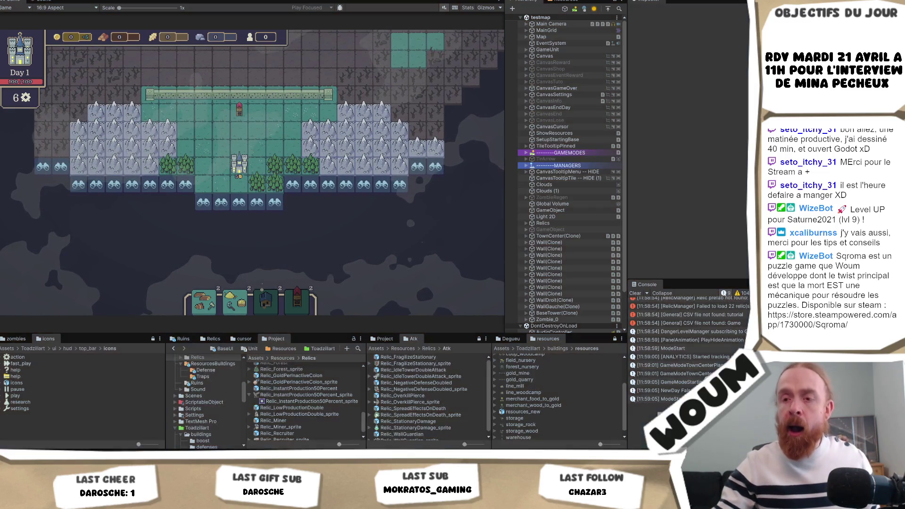
{"action": "key", "text": "ctrl+p"}
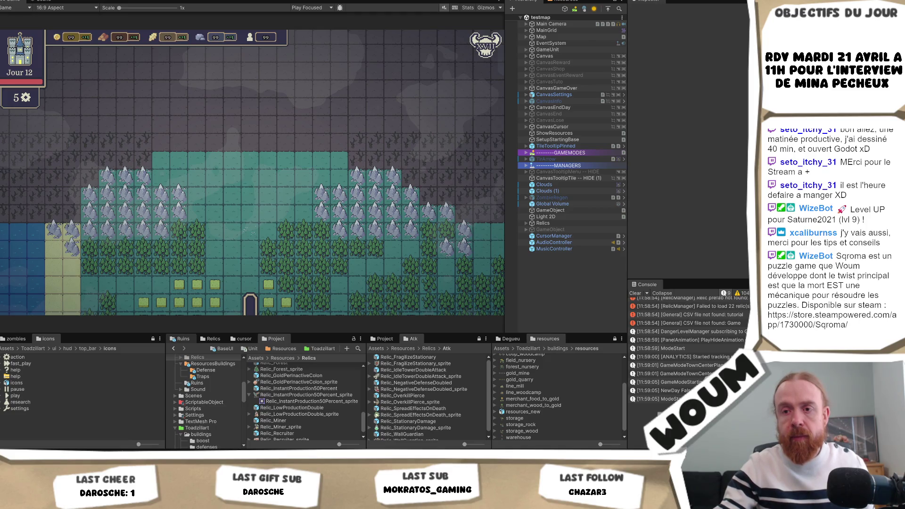
{"action": "key", "text": "alt+Tab"}
{"action": "scroll", "coordinate": [418, 230], "scroll_direction": "up", "scroll_amount": 2}
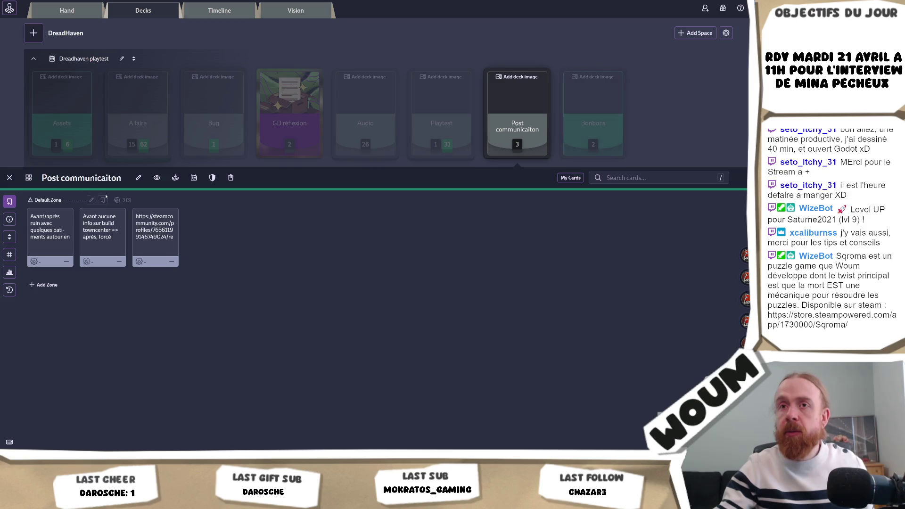
Close the Post communicaiton deck details and create a new deck named 'Reliques'
{"action": "left_click", "coordinate": [10, 178]}
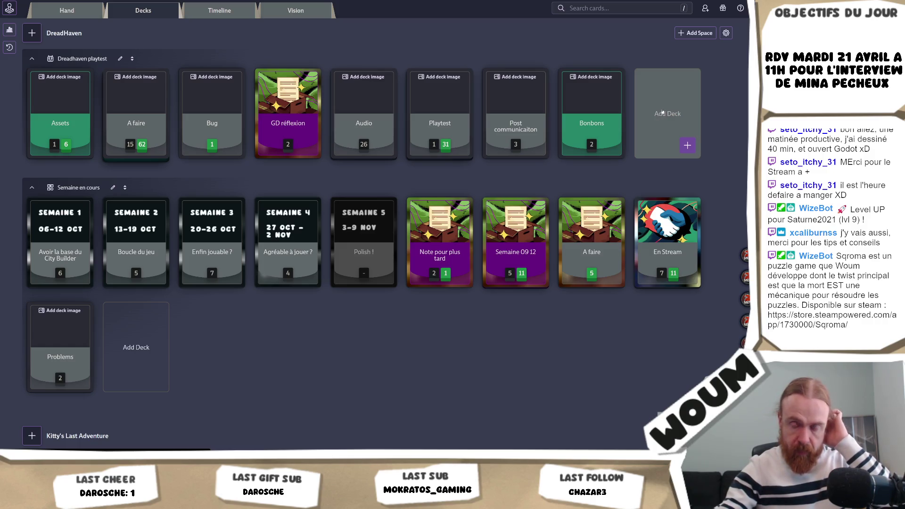
{"action": "left_click", "coordinate": [662, 112]}
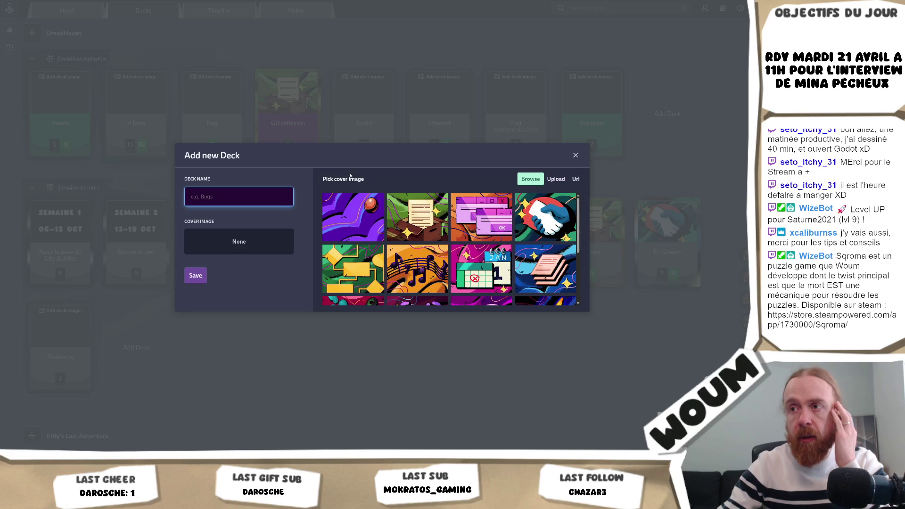
{"action": "type", "text": "Reliques"}
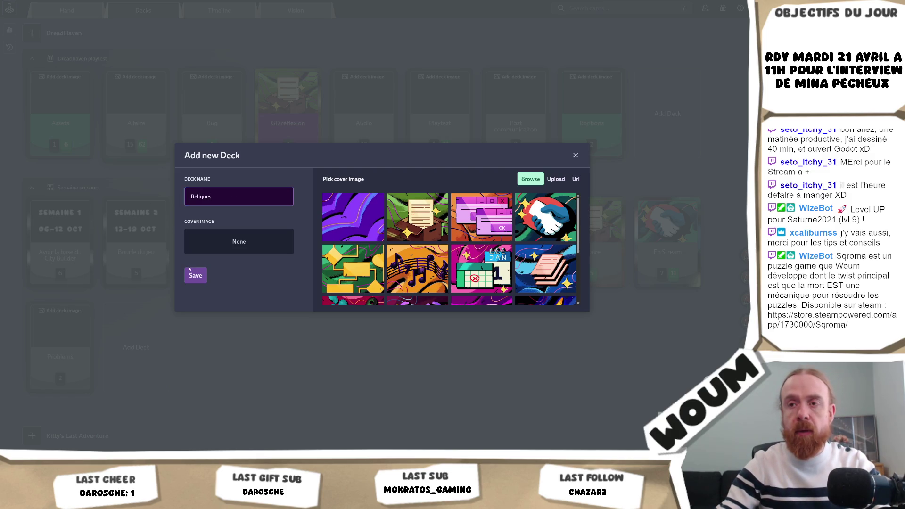
{"action": "left_click", "coordinate": [195, 275]}
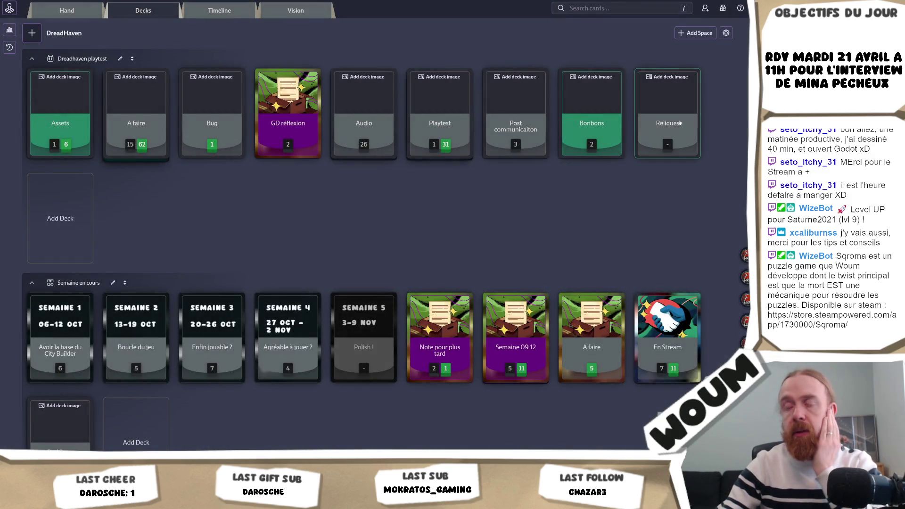
Open the Reliques deck and set its card ordering to manual
{"action": "left_click", "coordinate": [680, 123]}
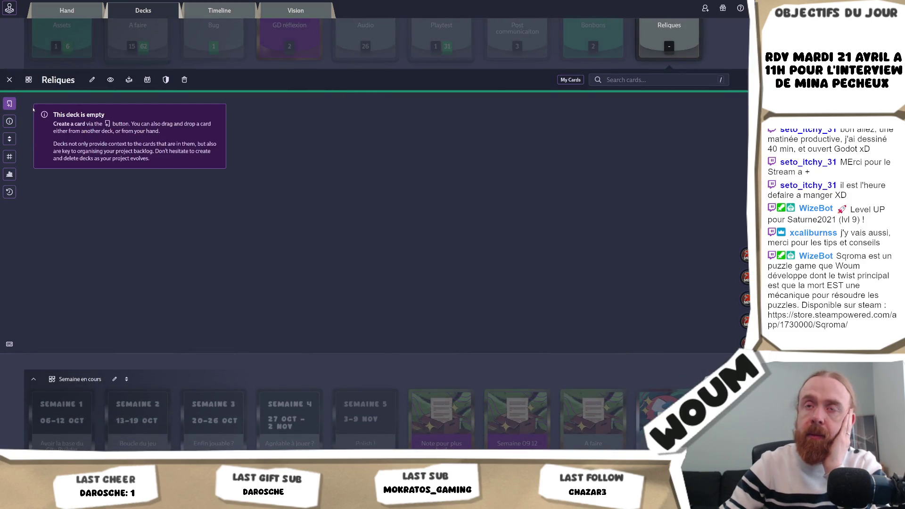
{"action": "left_click", "coordinate": [9, 138]}
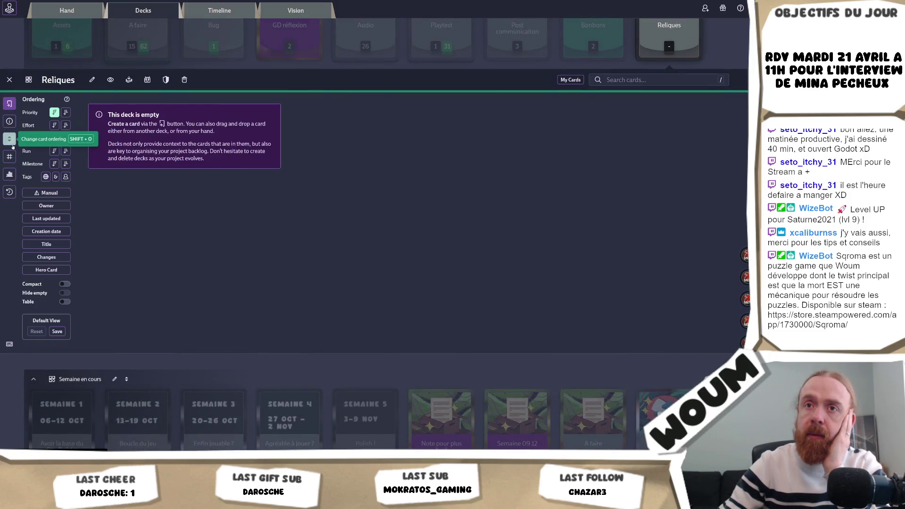
{"action": "left_click", "coordinate": [44, 193]}
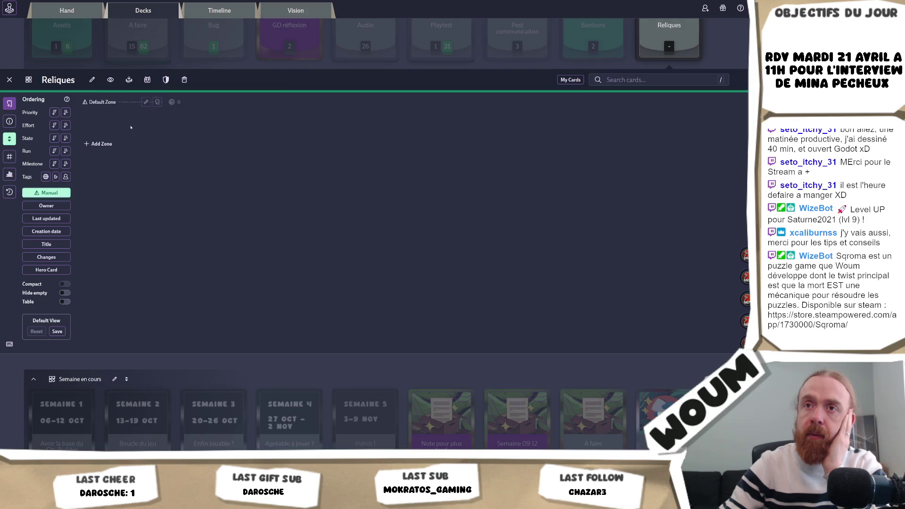
Rename the deck's default zone to 'Tour Idle' after checking RelicData.cs
{"action": "left_click", "coordinate": [147, 102]}
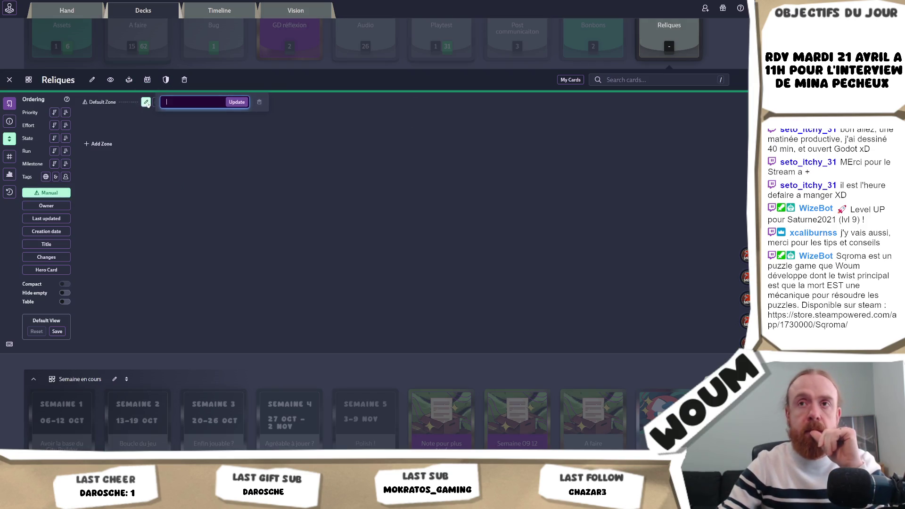
{"action": "type", "text": "Start"}
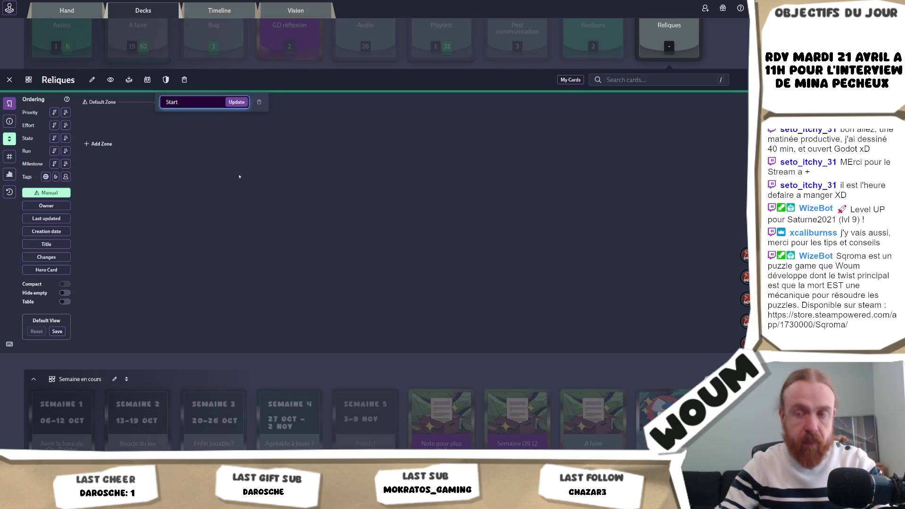
{"action": "key", "text": "alt+Tab"}
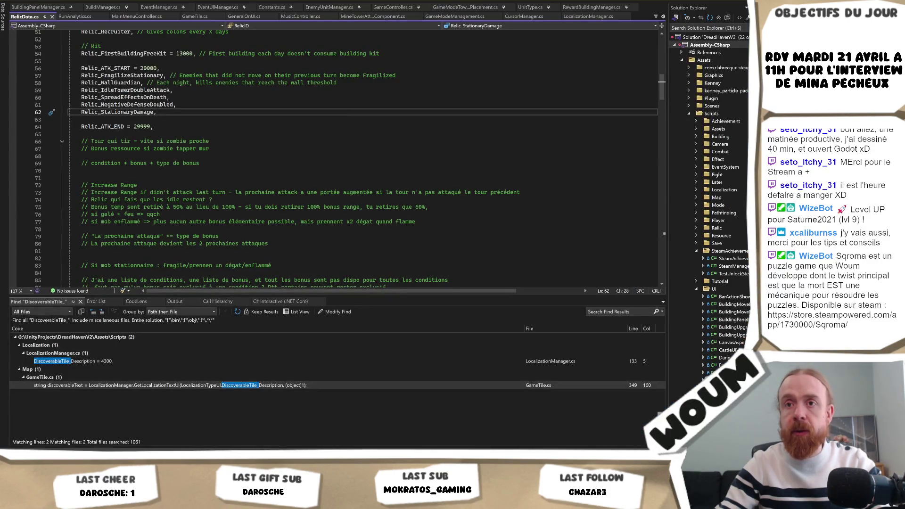
{"action": "scroll", "coordinate": [273, 221], "scroll_direction": "down", "scroll_amount": 3}
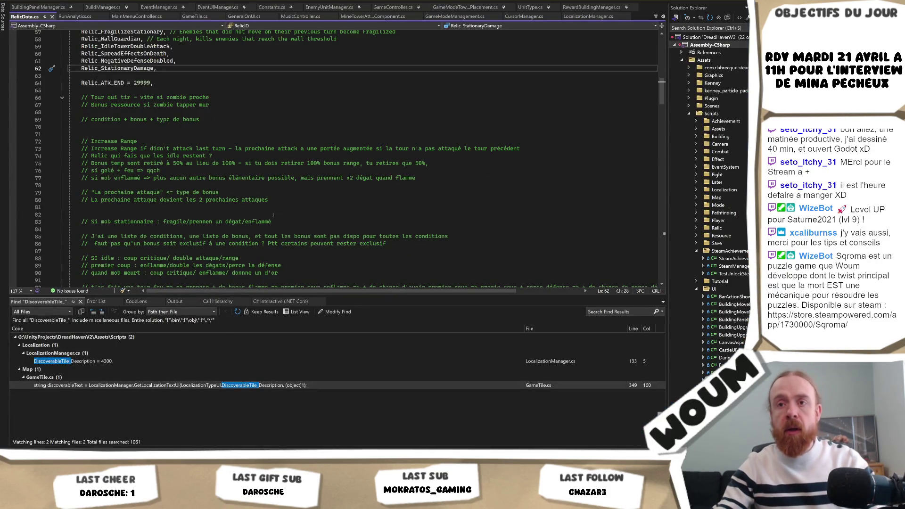
{"action": "key", "text": "alt+Tab"}
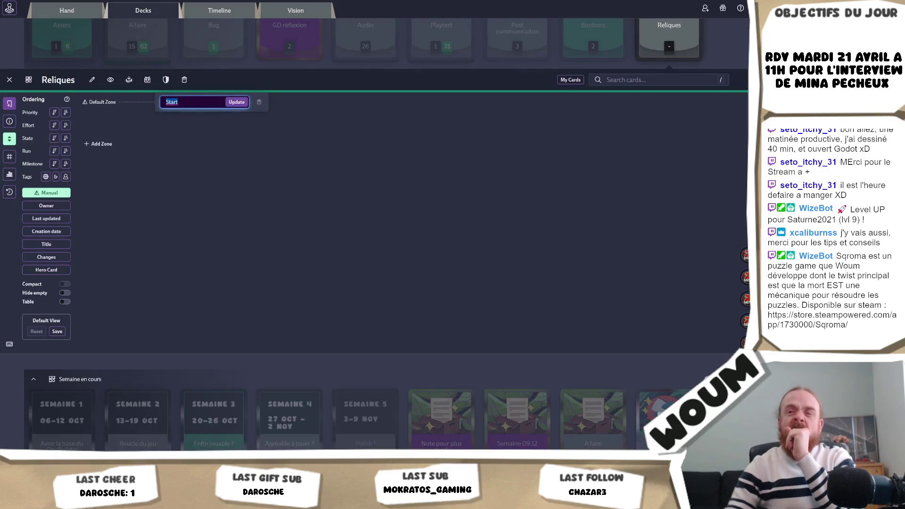
{"action": "type", "text": "Tour Idle"}
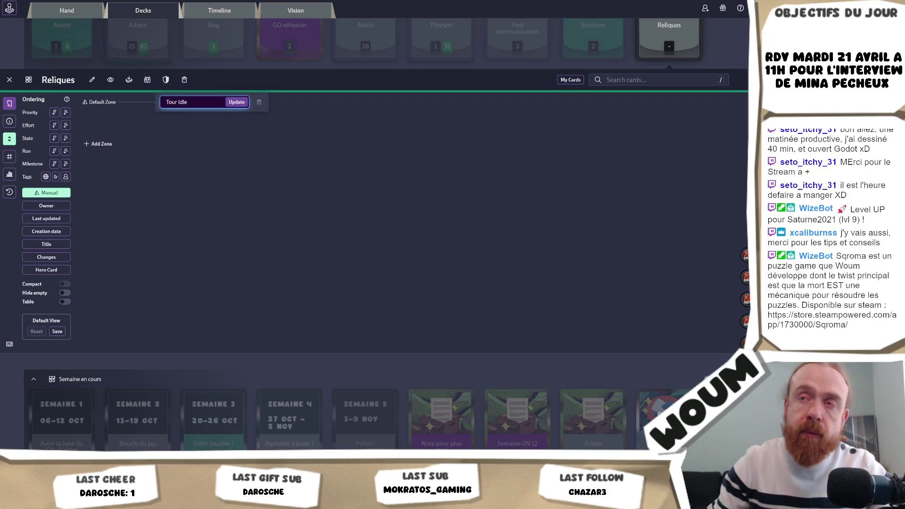
{"action": "left_click", "coordinate": [237, 103]}
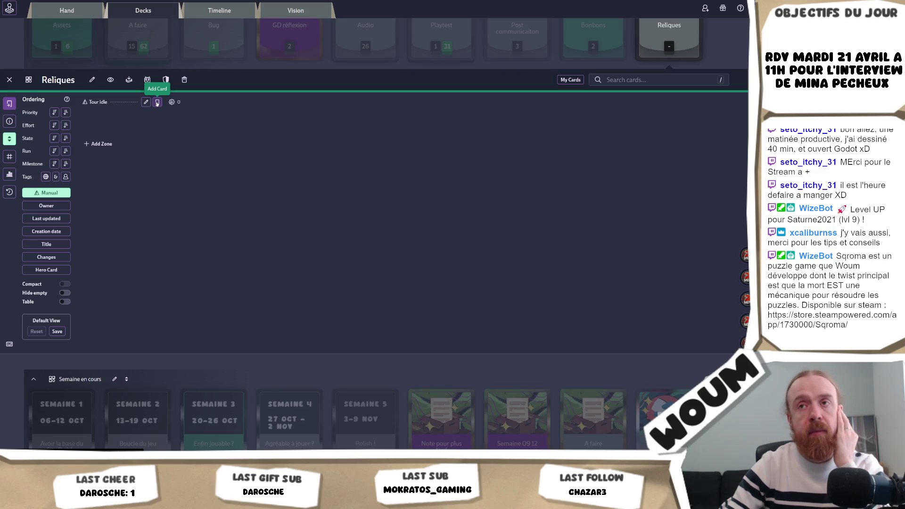
Add a 'Coup Critique' card to the Tour Idle zone, then return to RelicData.cs
{"action": "left_click", "coordinate": [157, 102]}
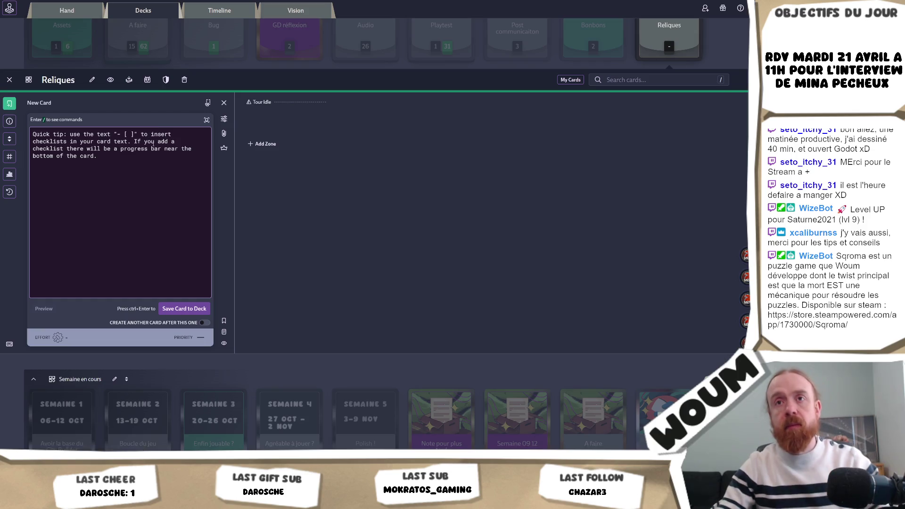
{"action": "type", "text": "cc"}
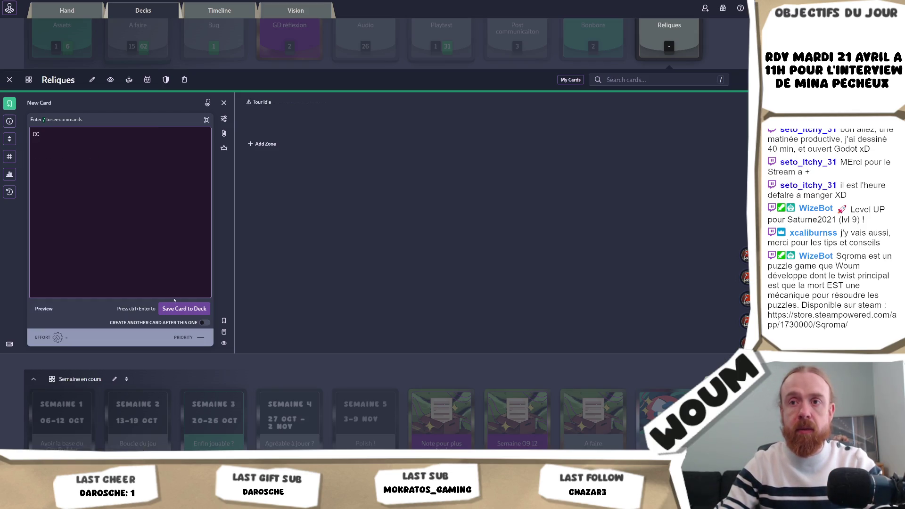
{"action": "key", "text": "BackSpace"}
{"action": "key", "text": "BackSpace"}
{"action": "type", "text": "Co"}
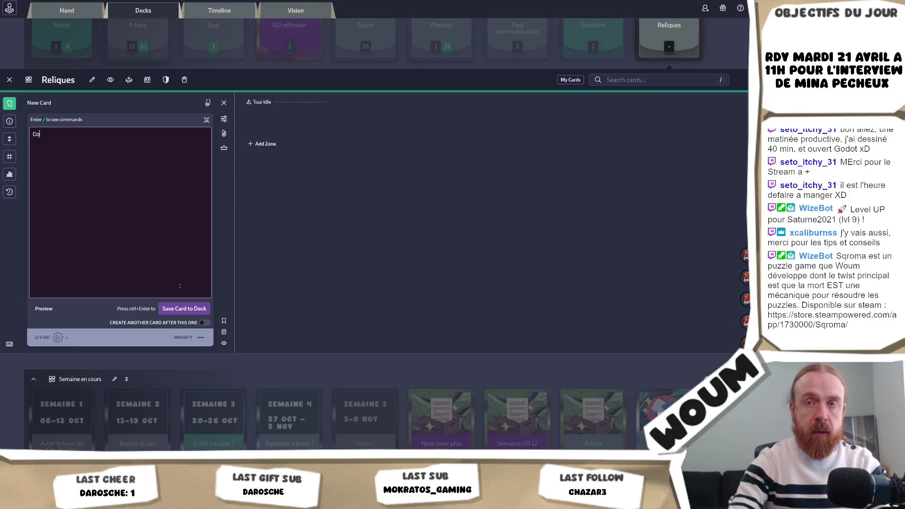
{"action": "type", "text": "upo  Critique"}
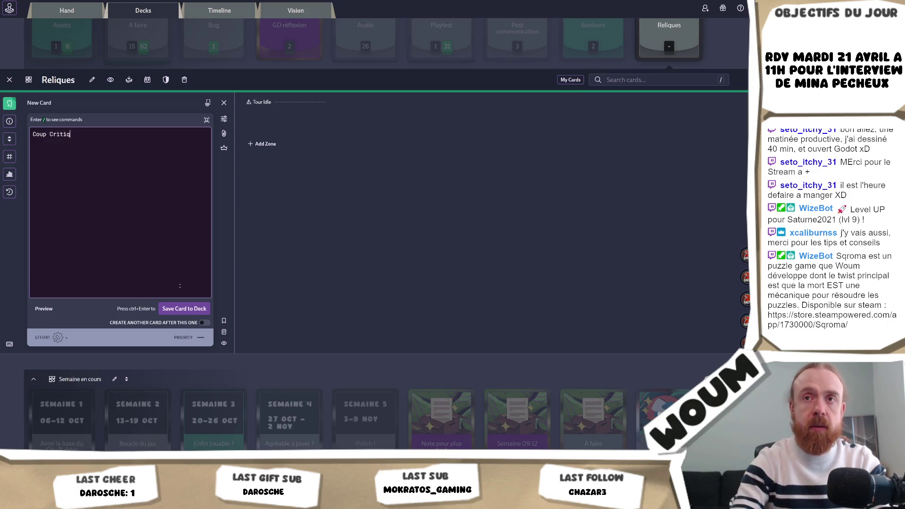
{"action": "left_click", "coordinate": [172, 310]}
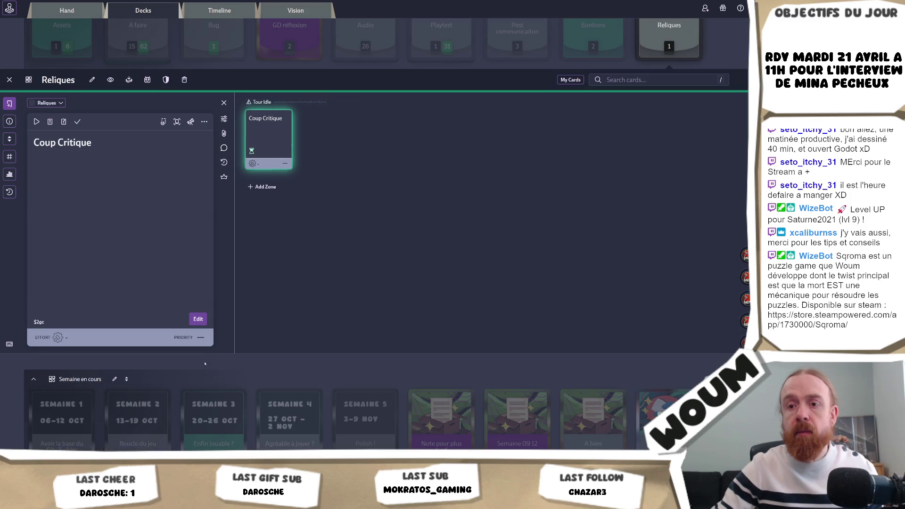
{"action": "key", "text": "alt+Tab"}
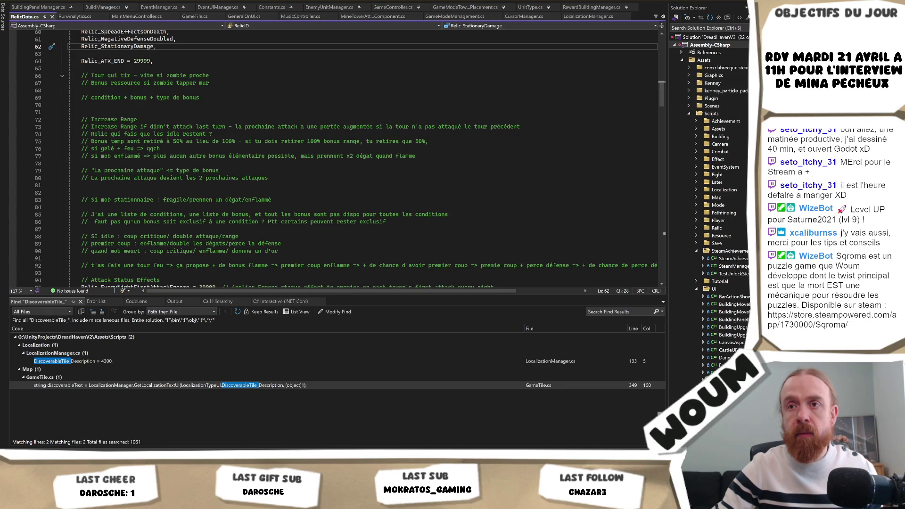
Switch from Visual Studio back to the Reliques task board
{"action": "key", "text": "alt+Tab"}
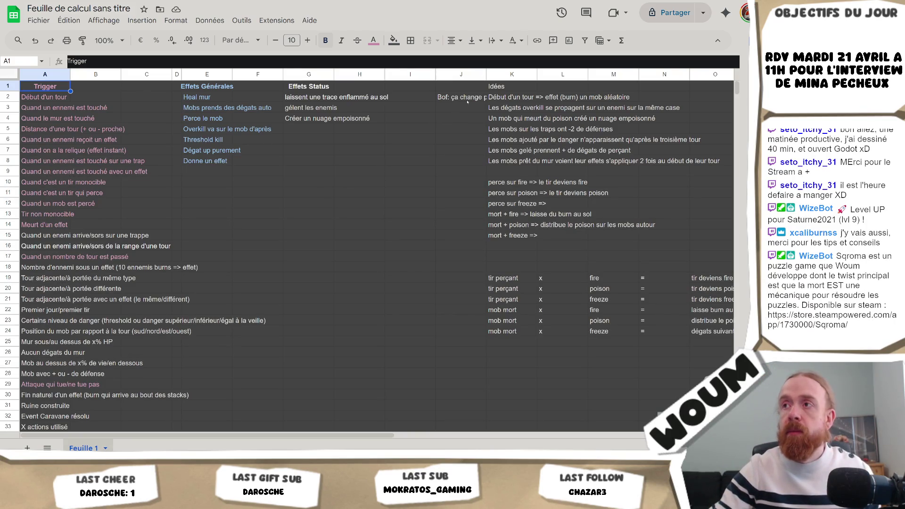
{"action": "left_click", "coordinate": [500, 118]}
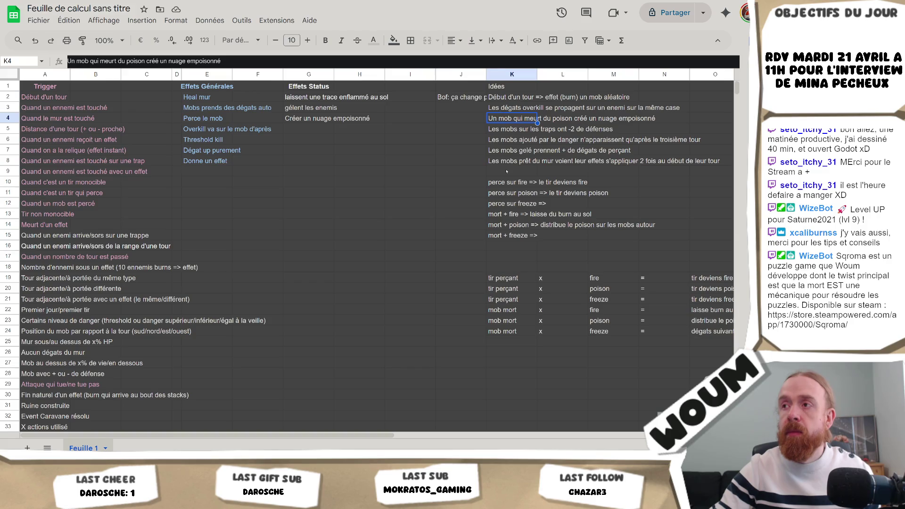
{"action": "scroll", "coordinate": [447, 203], "scroll_direction": "down", "scroll_amount": 2}
{"action": "scroll", "coordinate": [448, 204], "scroll_direction": "down", "scroll_amount": 2}
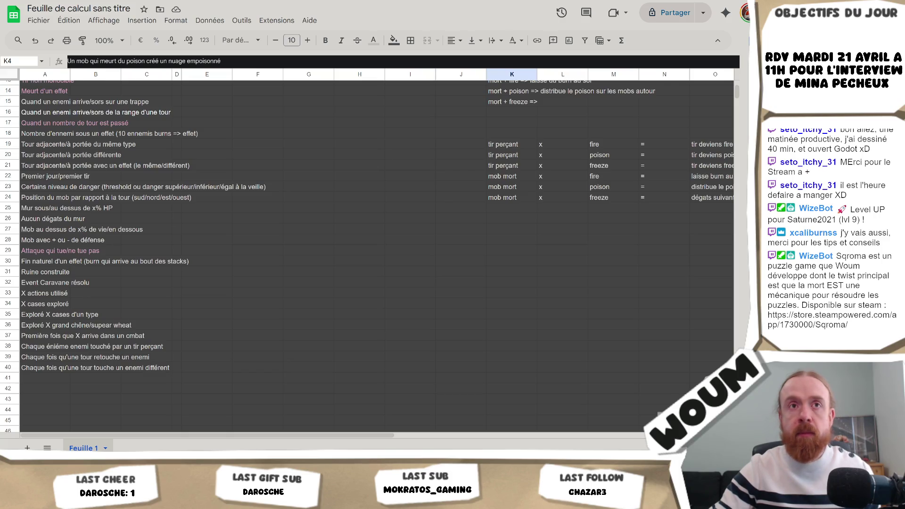
{"action": "scroll", "coordinate": [289, 200], "scroll_direction": "up", "scroll_amount": 4}
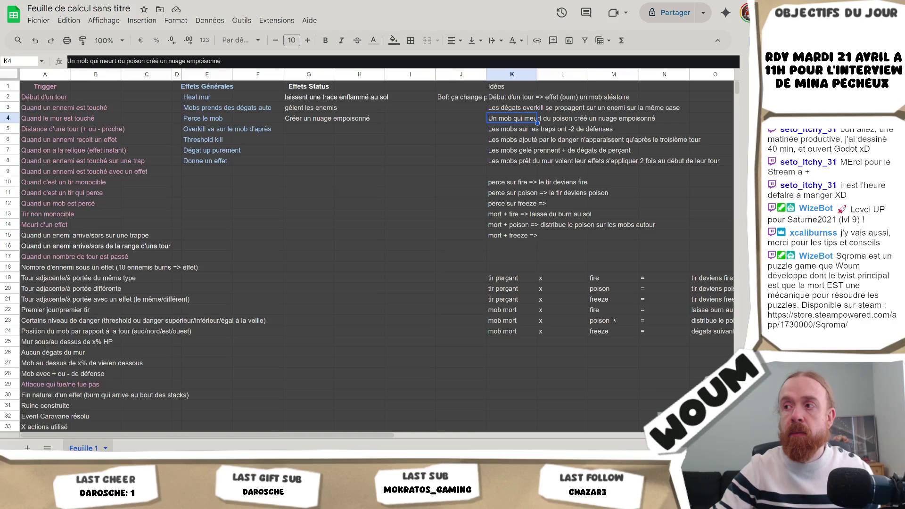
{"action": "mouse_move", "coordinate": [375, 434]}
{"action": "left_mouse_down"}
{"action": "mouse_move", "coordinate": [425, 435]}
{"action": "mouse_move", "coordinate": [376, 431]}
{"action": "mouse_move", "coordinate": [391, 426]}
{"action": "left_mouse_up"}
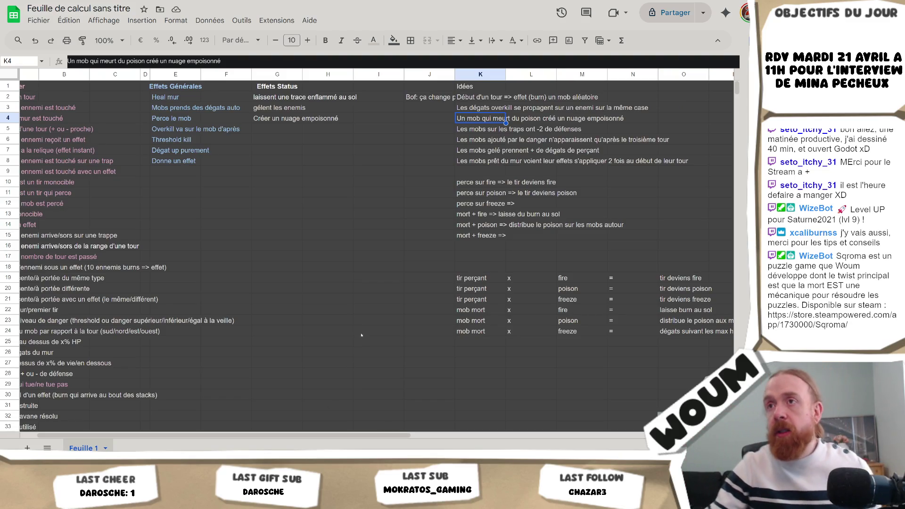
{"action": "left_click_drag", "start_coordinate": [287, 435], "coordinate": [270, 441]}
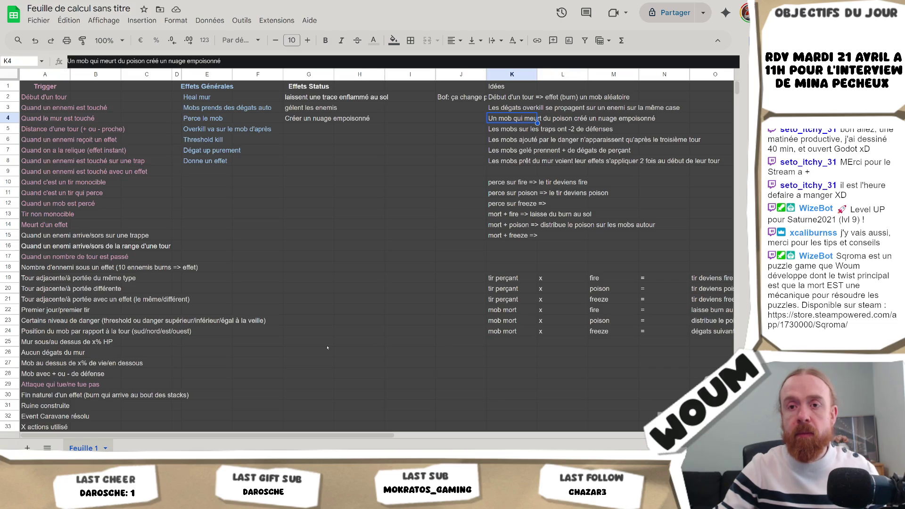
{"action": "scroll", "coordinate": [328, 348], "scroll_direction": "down", "scroll_amount": 2}
{"action": "scroll", "coordinate": [325, 348], "scroll_direction": "up", "scroll_amount": 2}
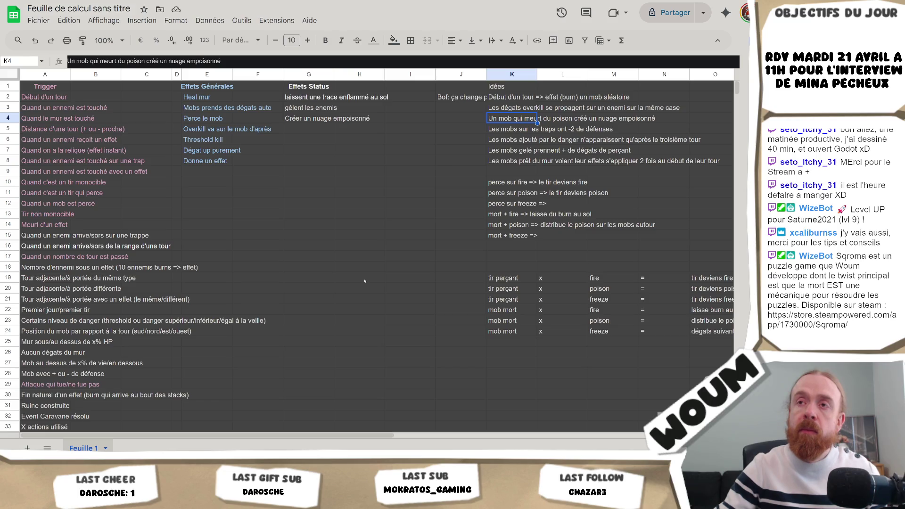
{"action": "left_click", "coordinate": [336, 180]}
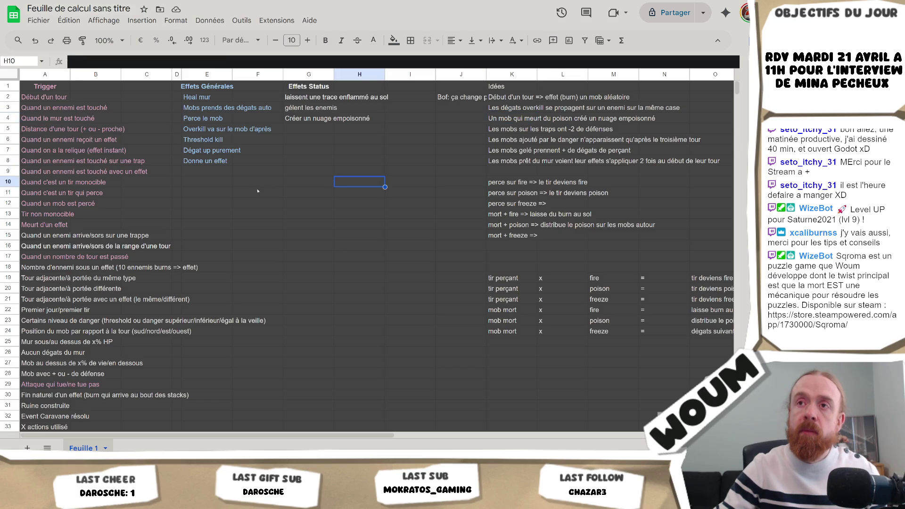
{"action": "left_click", "coordinate": [224, 172]}
{"action": "left_click", "coordinate": [217, 110]}
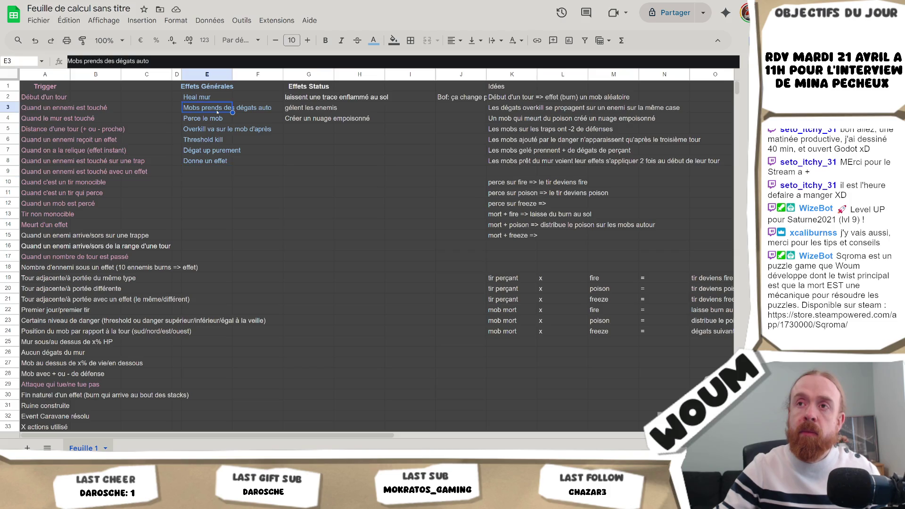
{"action": "left_click", "coordinate": [218, 118]}
{"action": "left_click", "coordinate": [219, 129]}
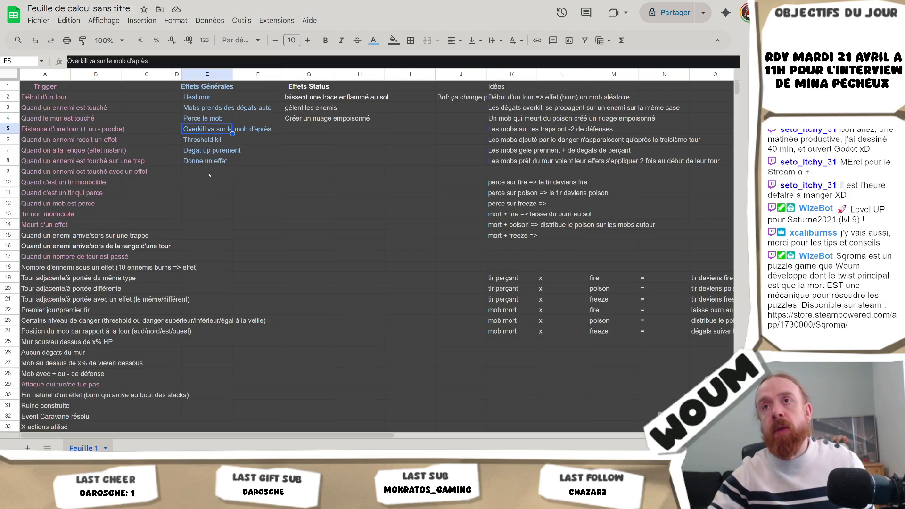
{"action": "left_click_drag", "start_coordinate": [207, 214], "coordinate": [204, 80]}
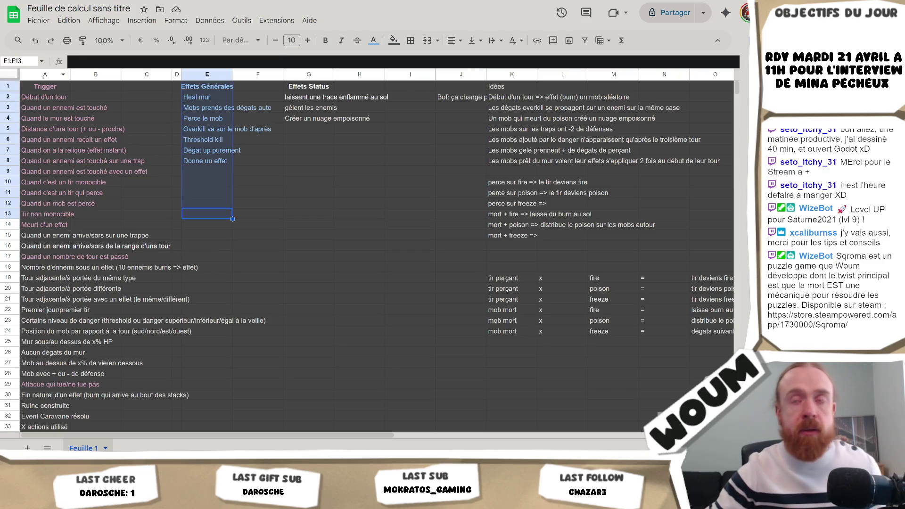
{"action": "left_click", "coordinate": [45, 87]}
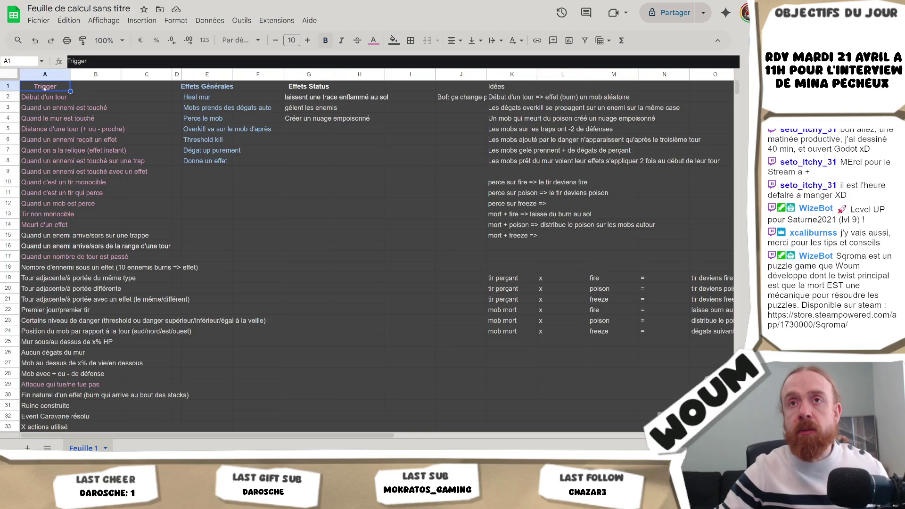
{"action": "left_click", "coordinate": [45, 75]}
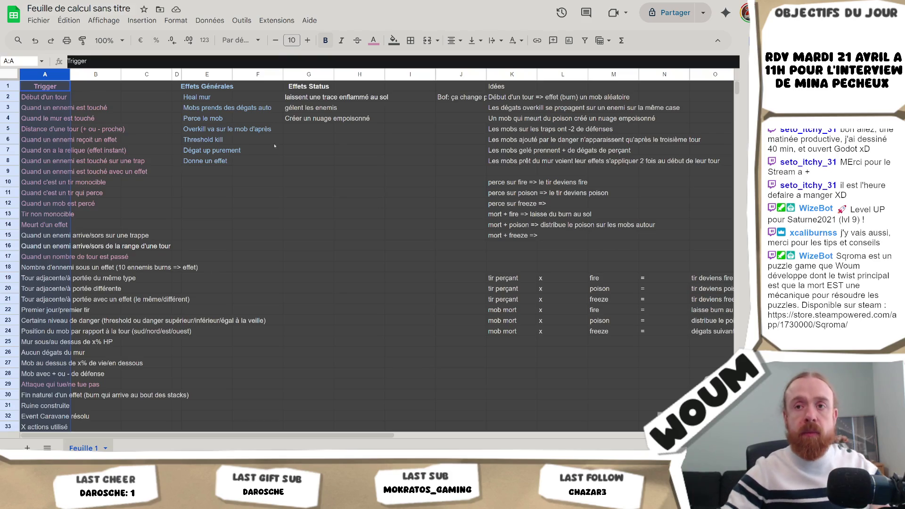
{"action": "left_click", "coordinate": [207, 181]}
{"action": "key", "text": "ctrl+a"}
{"action": "key", "text": "ctrl+c"}
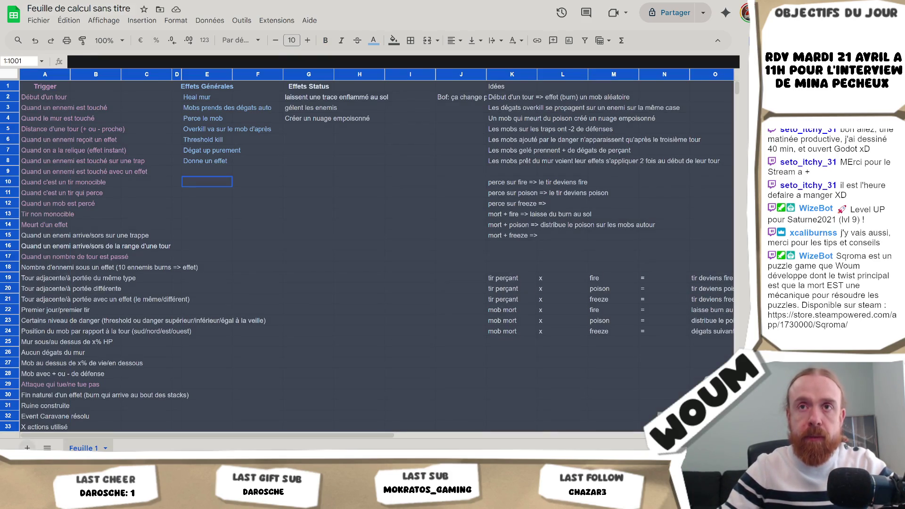
Add Feuille 2 before Feuille 1 and paste Feuille 1's data into it
{"action": "left_click", "coordinate": [27, 448]}
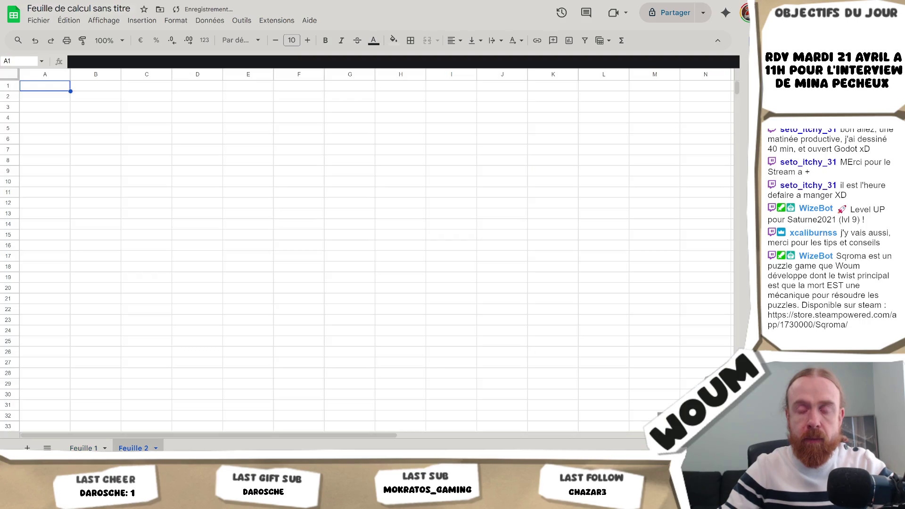
{"action": "left_click_drag", "start_coordinate": [137, 449], "coordinate": [84, 448]}
{"action": "left_click", "coordinate": [137, 448]}
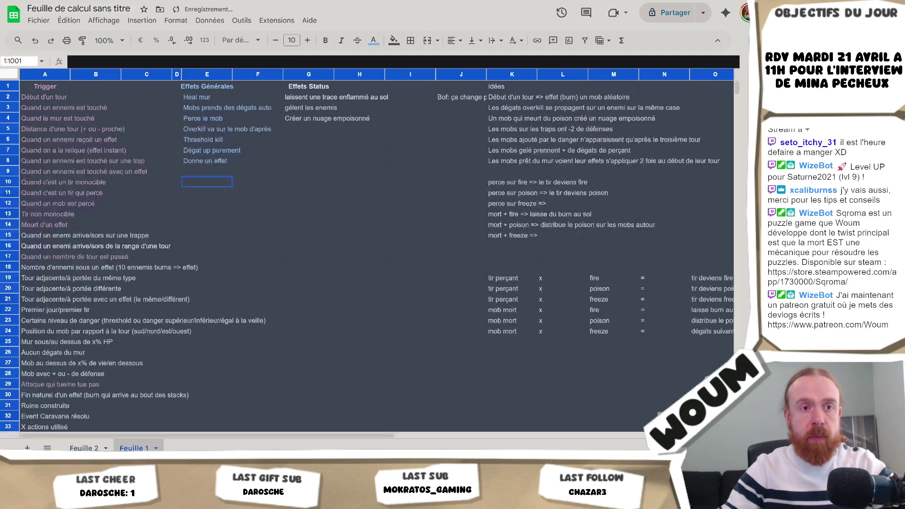
{"action": "left_click", "coordinate": [85, 448]}
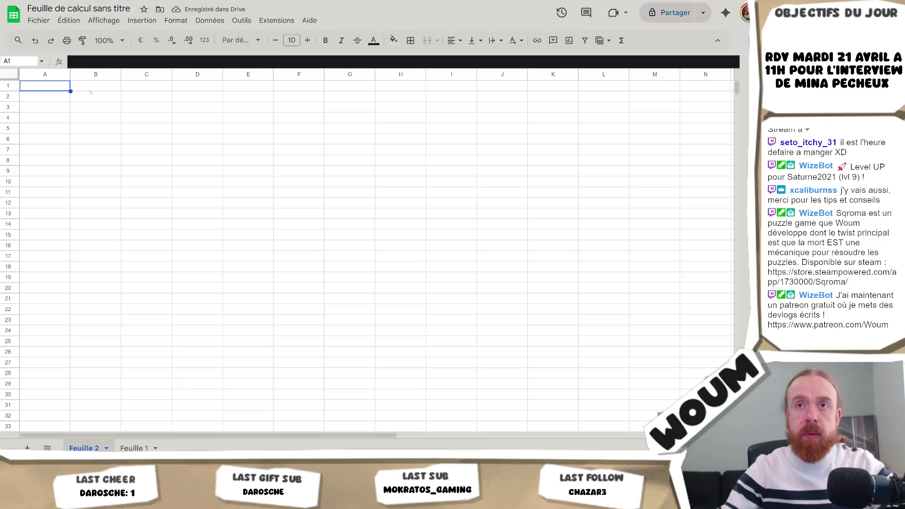
{"action": "key", "text": "ctrl+v"}
{"action": "left_click", "coordinate": [73, 95]}
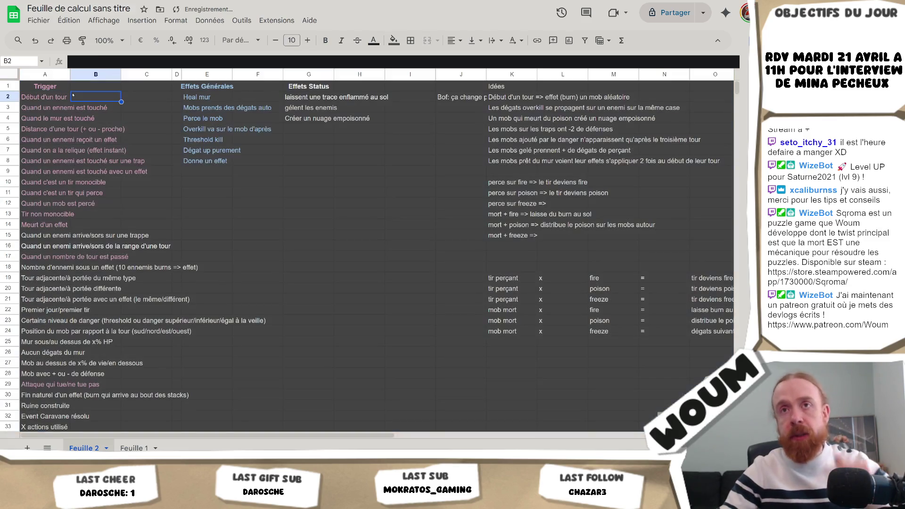
Move the Trigger list from column A to column G
{"action": "left_click", "coordinate": [46, 74]}
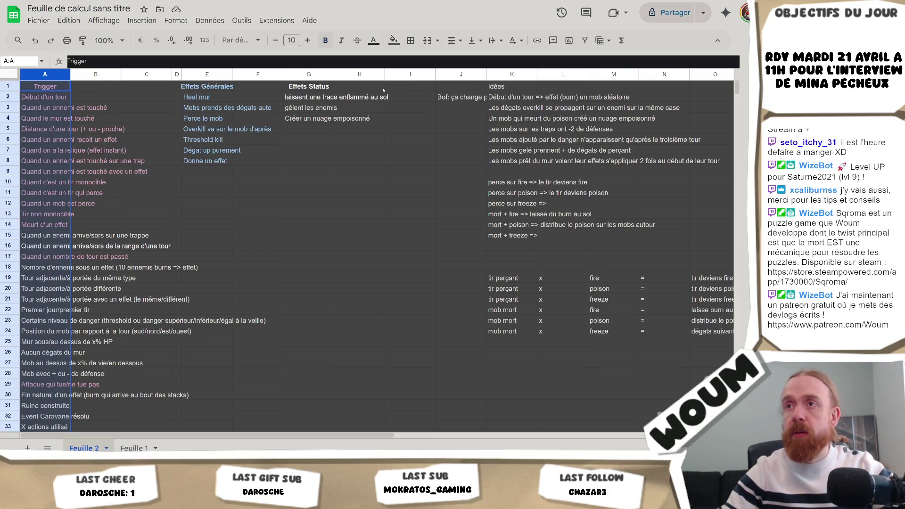
{"action": "right_click", "coordinate": [275, 76]}
{"action": "left_click", "coordinate": [314, 79]}
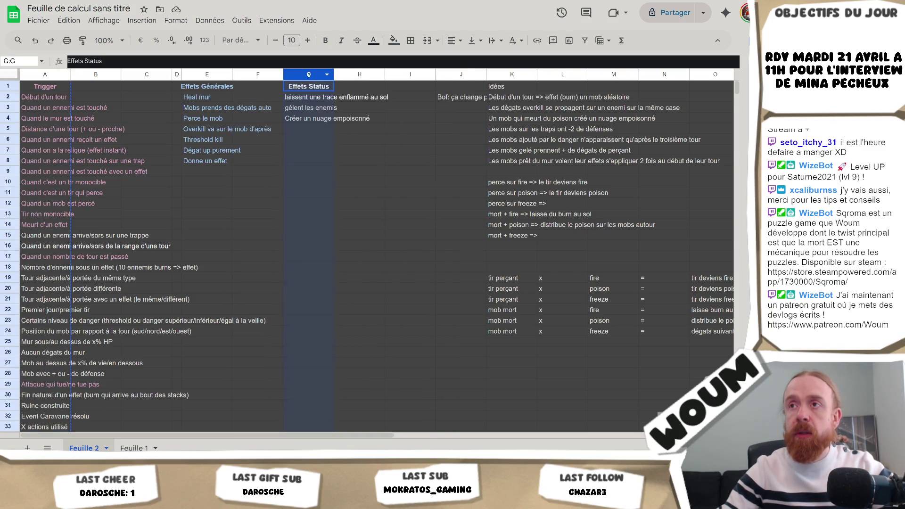
{"action": "key", "text": "ctrl+v"}
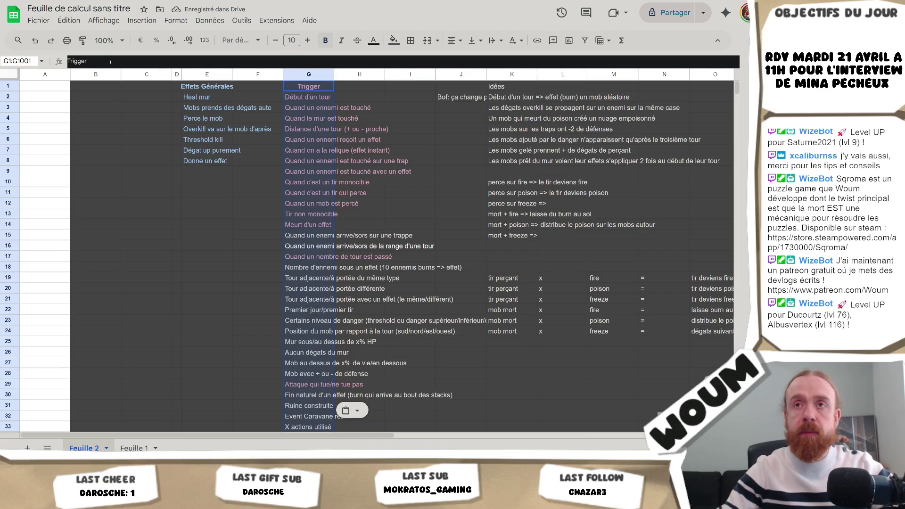
Restyle the emptied column A and clear the ideas in columns J to Q
{"action": "left_click", "coordinate": [99, 74]}
{"action": "key", "text": "ctrl+c"}
{"action": "key", "text": "Left"}
{"action": "key", "text": "ctrl+v"}
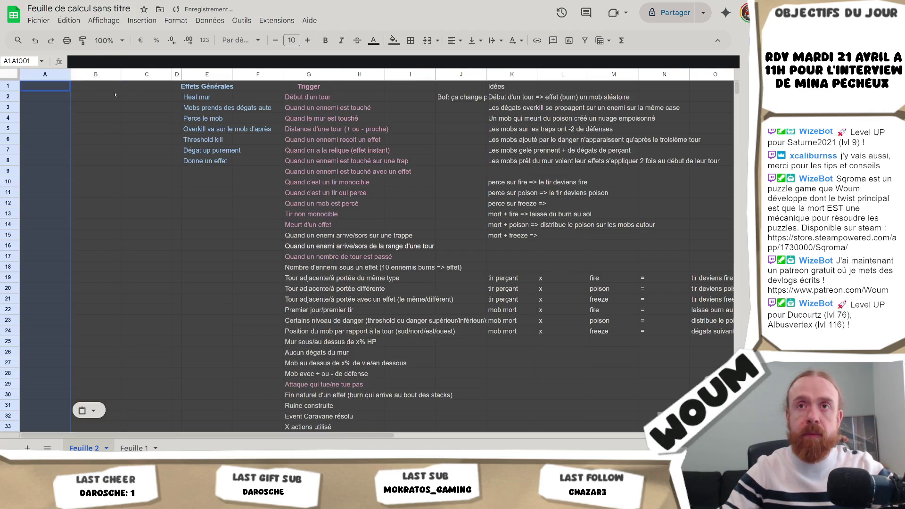
{"action": "mouse_move", "coordinate": [463, 75]}
{"action": "left_mouse_down"}
{"action": "mouse_move", "coordinate": [664, 80]}
{"action": "mouse_move", "coordinate": [660, 118]}
{"action": "mouse_move", "coordinate": [640, 140]}
{"action": "mouse_move", "coordinate": [707, 118]}
{"action": "left_mouse_up"}
{"action": "key", "text": "Delete"}
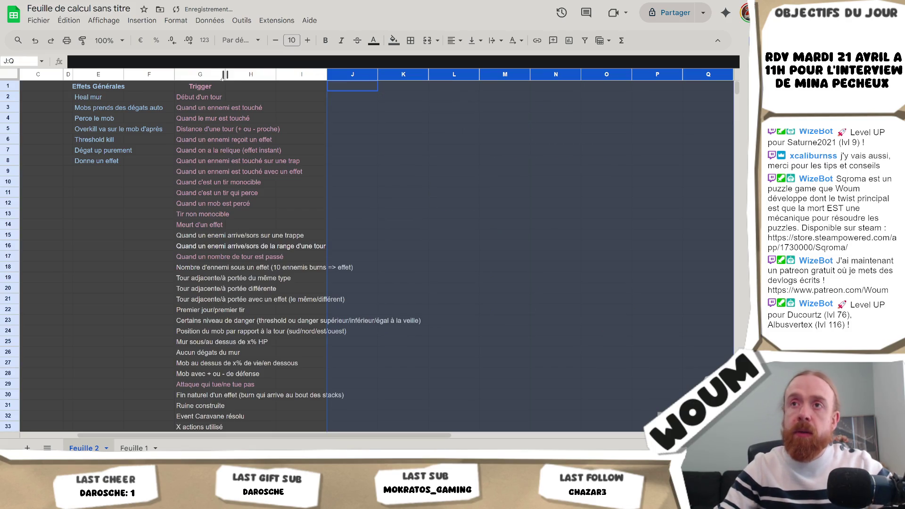
Set the Trigger column G text colour to pink
{"action": "right_click", "coordinate": [218, 76]}
{"action": "key", "text": "Escape"}
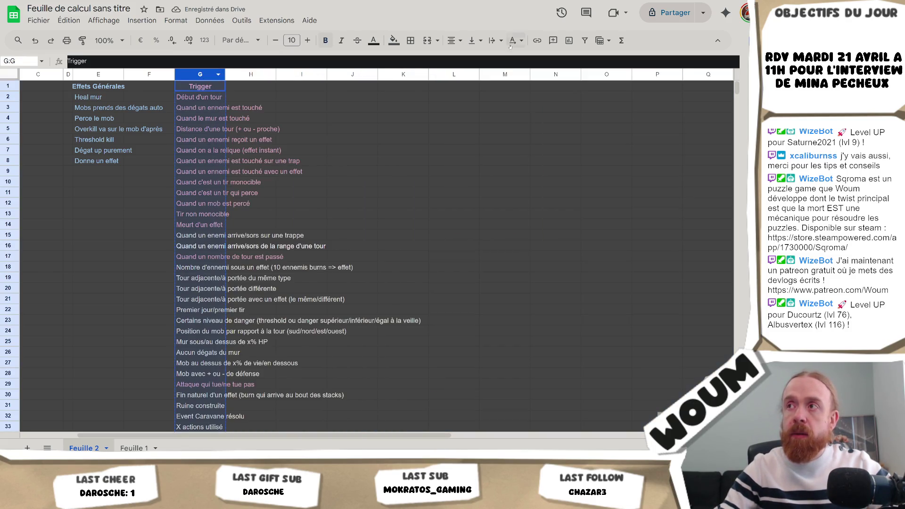
{"action": "left_click", "coordinate": [373, 41]}
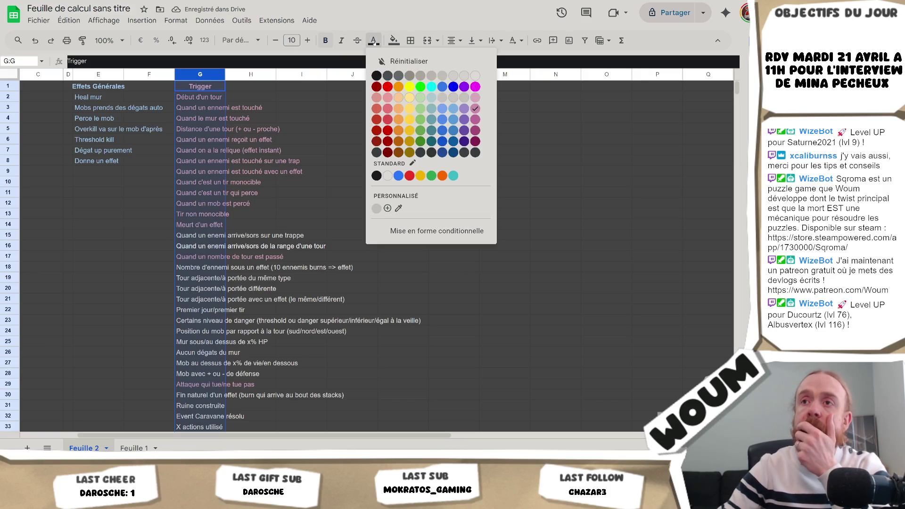
{"action": "left_click", "coordinate": [474, 110]}
{"action": "left_click", "coordinate": [343, 197]}
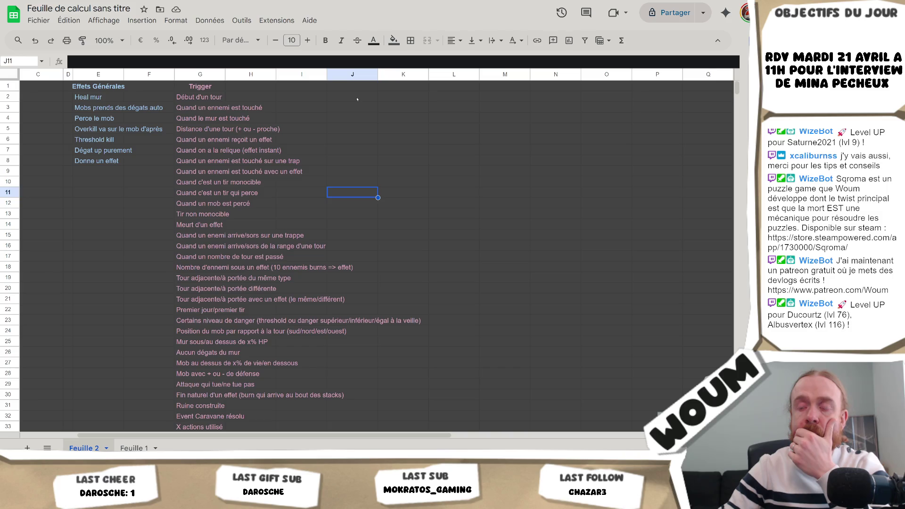
Widen column G across several columns, trying center alignment and then undoing it
{"action": "left_click", "coordinate": [456, 100]}
{"action": "left_click_drag", "start_coordinate": [210, 75], "coordinate": [403, 74]}
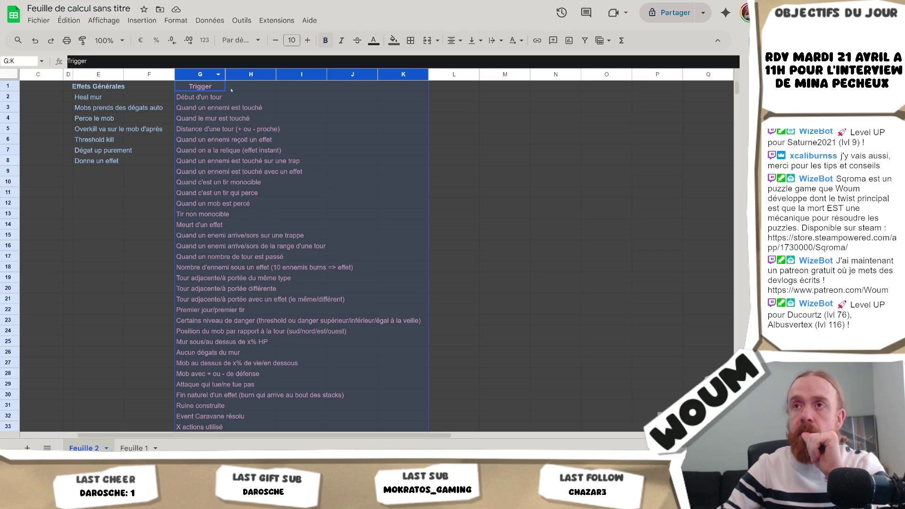
{"action": "left_click", "coordinate": [220, 75]}
{"action": "left_click_drag", "start_coordinate": [225, 74], "coordinate": [445, 75]}
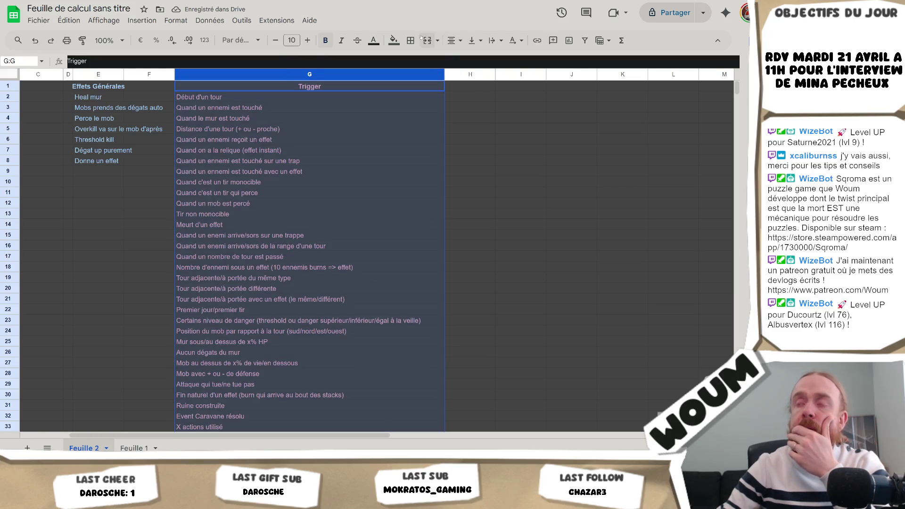
{"action": "left_click", "coordinate": [452, 42]}
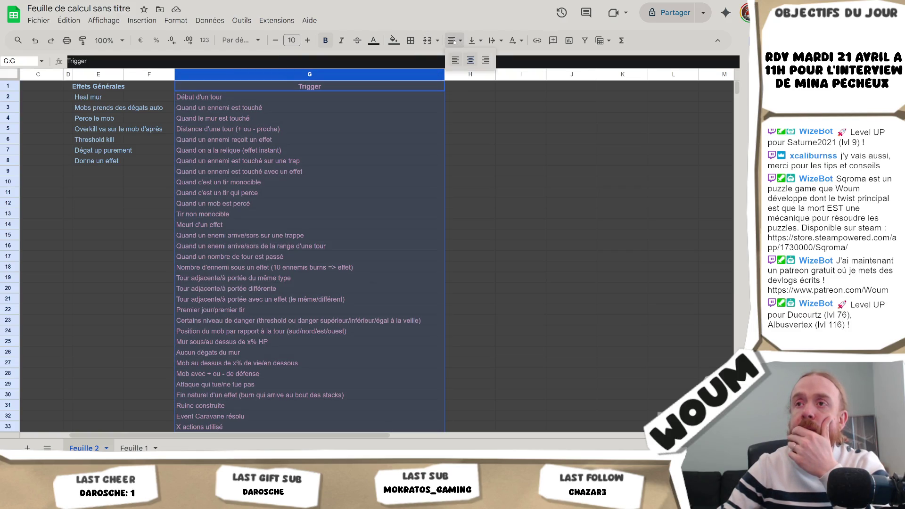
{"action": "left_click", "coordinate": [470, 59]}
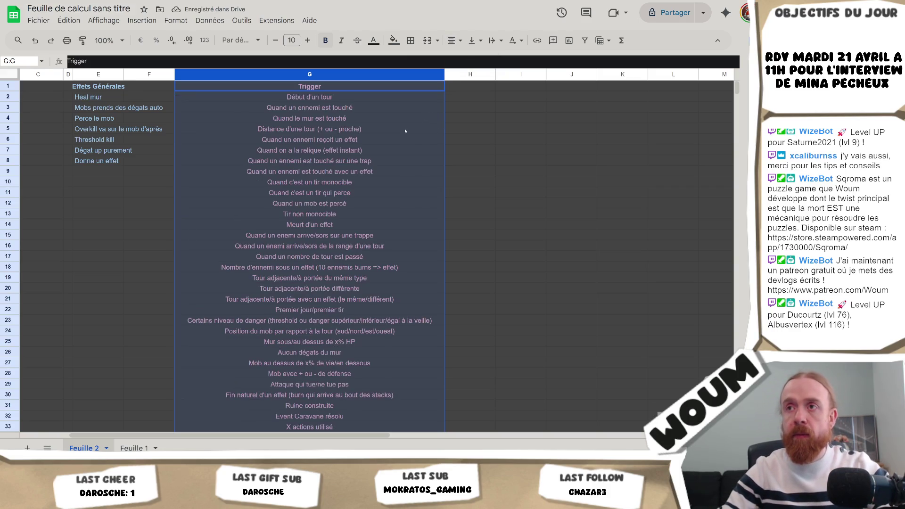
{"action": "key", "text": "ctrl+shift+l"}
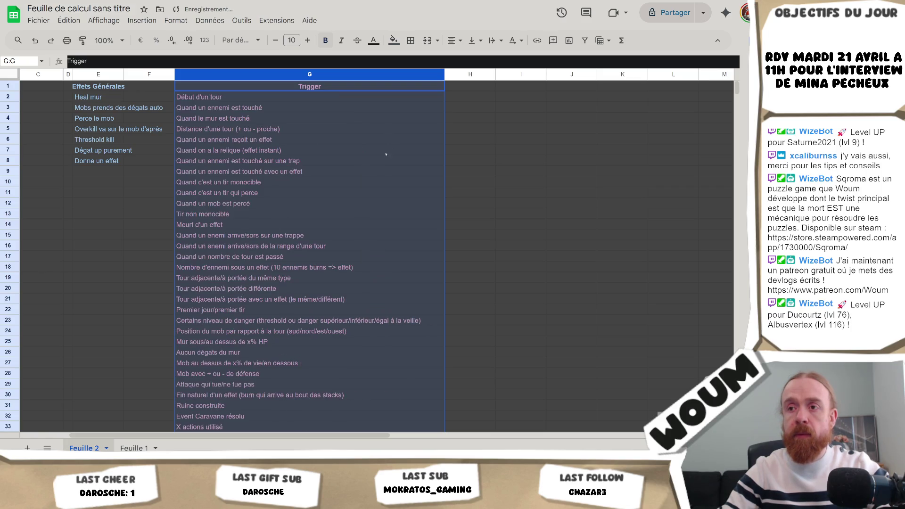
{"action": "left_click", "coordinate": [363, 139]}
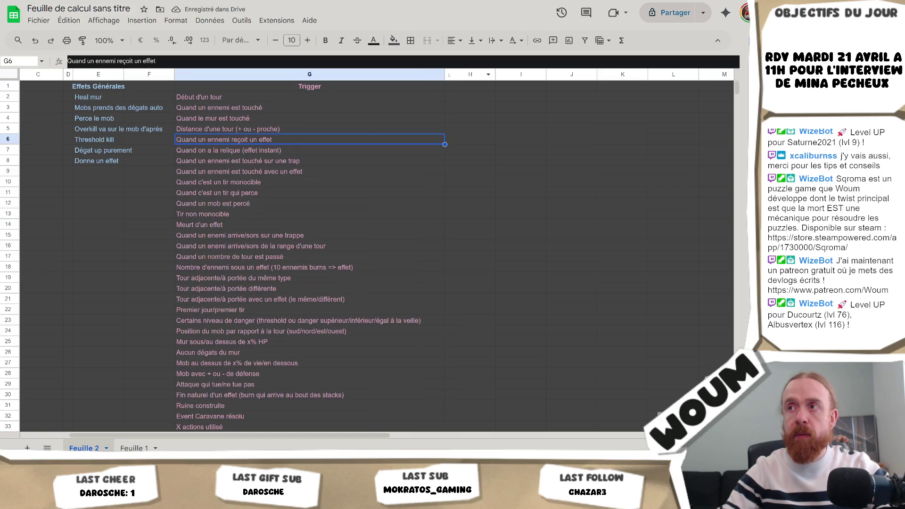
Narrow column G and set its text wrapping to Clip, undoing a trial Wrap
{"action": "left_click_drag", "start_coordinate": [443, 74], "coordinate": [309, 74]}
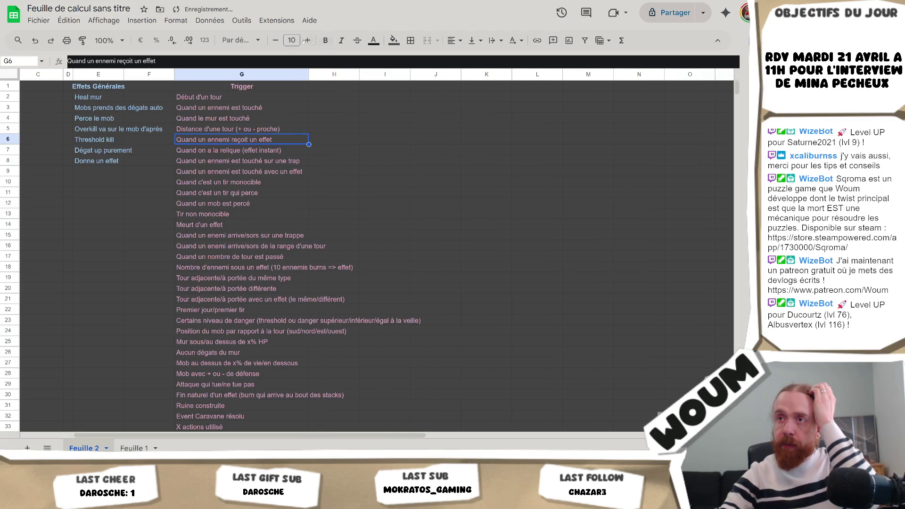
{"action": "left_click", "coordinate": [242, 74]}
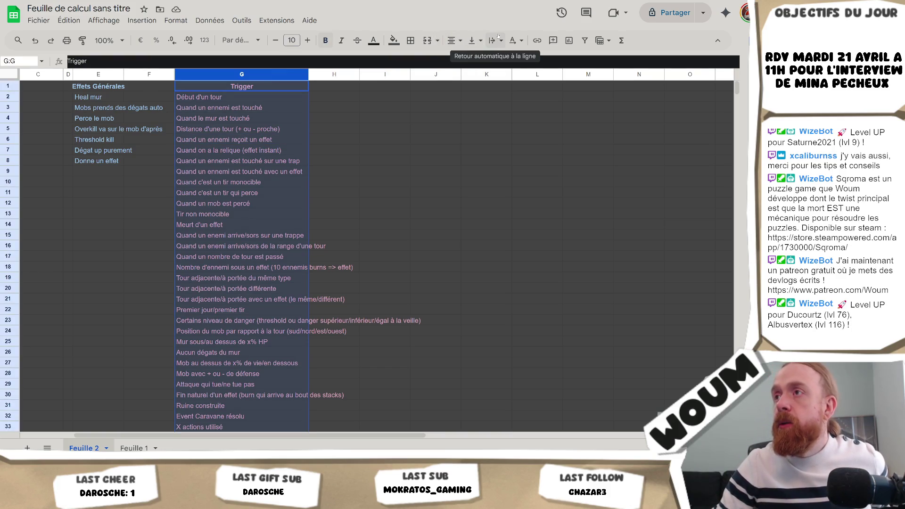
{"action": "left_click", "coordinate": [491, 40]}
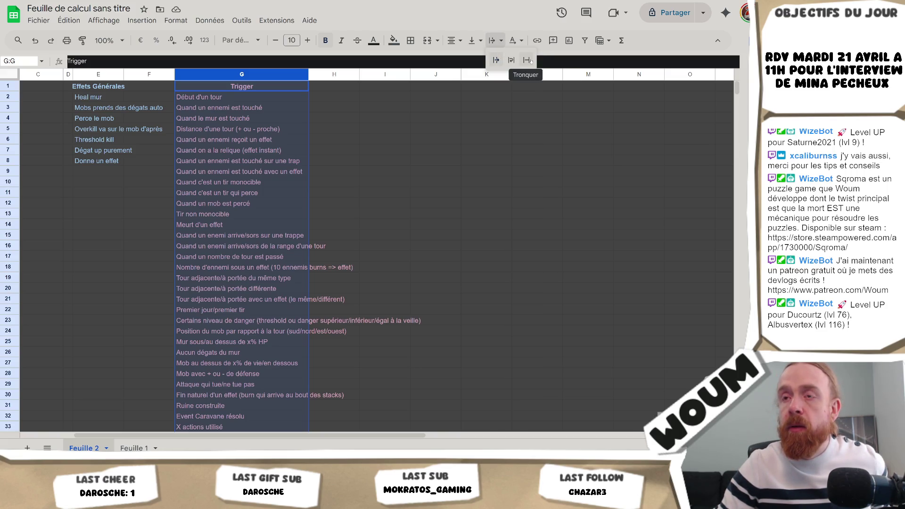
{"action": "left_click", "coordinate": [531, 61]}
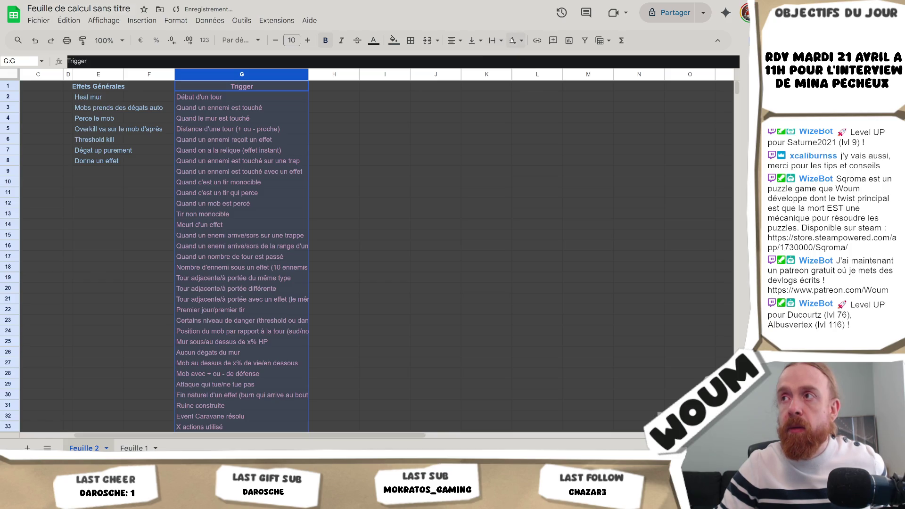
{"action": "left_click", "coordinate": [501, 41]}
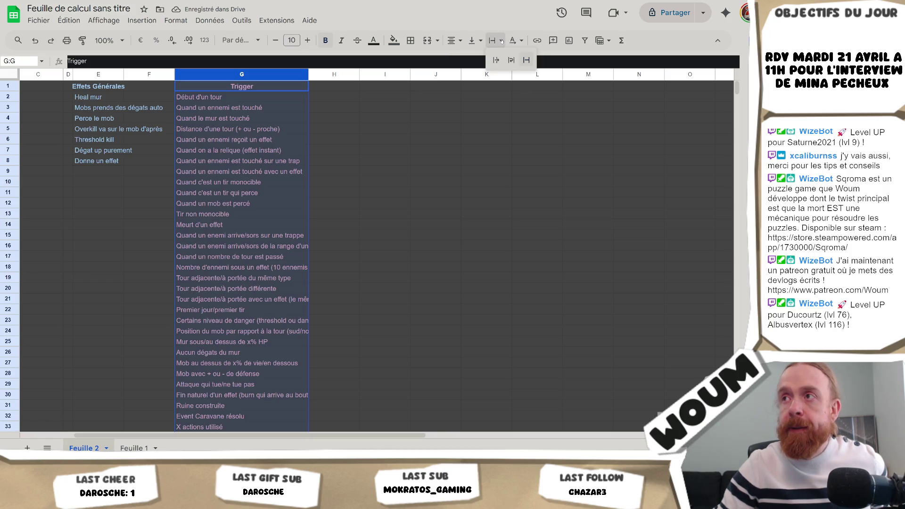
{"action": "left_click", "coordinate": [514, 57]}
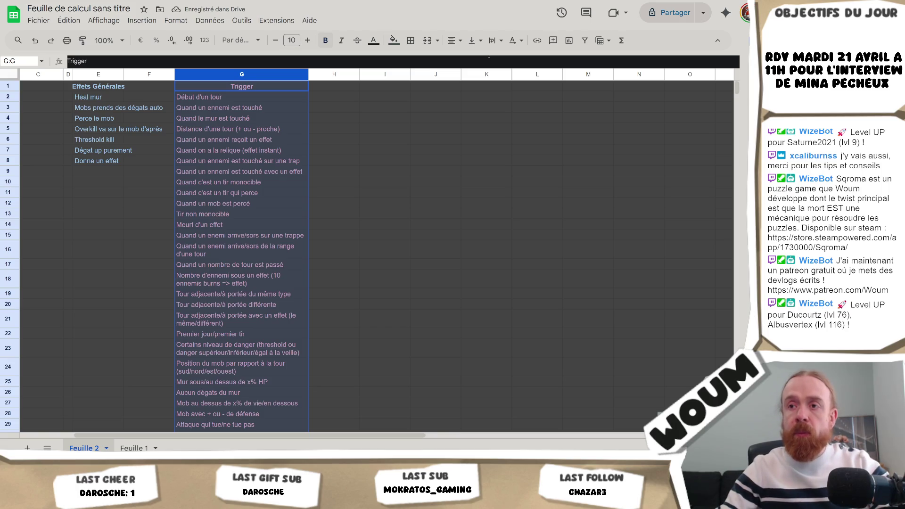
{"action": "key", "text": "ctrl+z"}
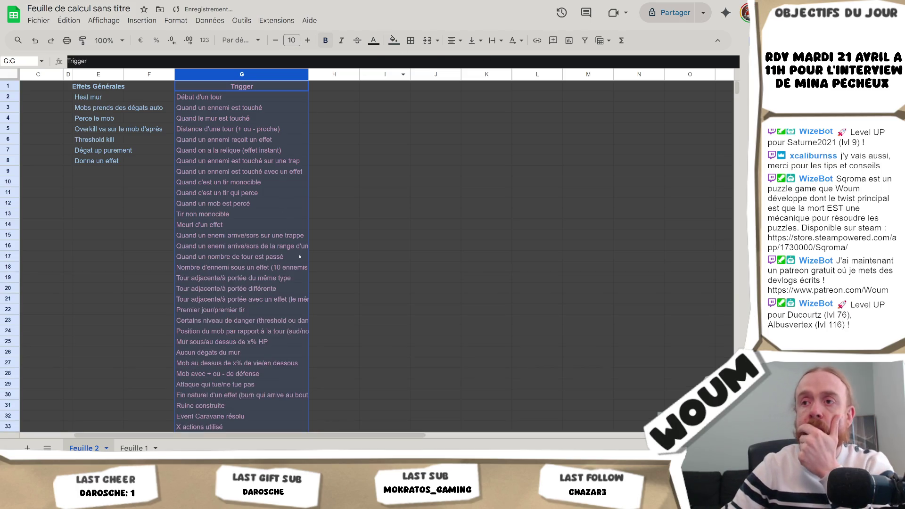
{"action": "left_click", "coordinate": [517, 40]}
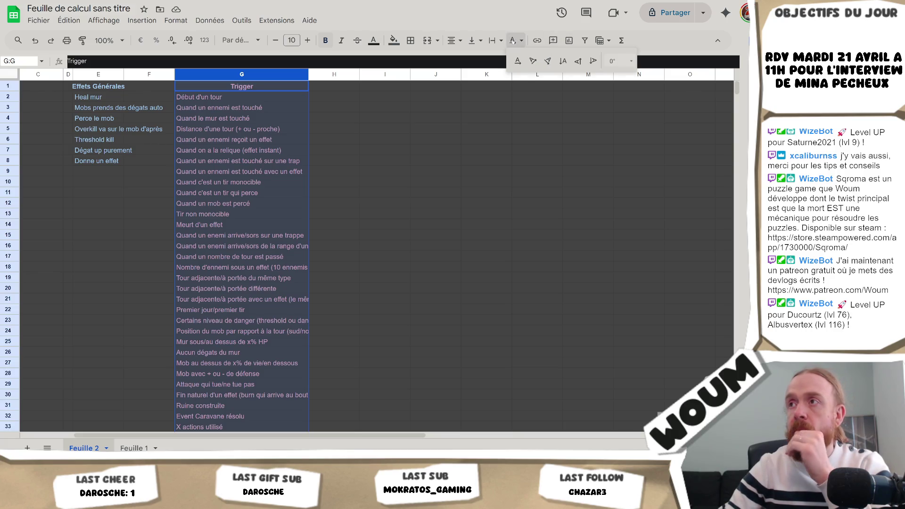
{"action": "left_click", "coordinate": [495, 42]}
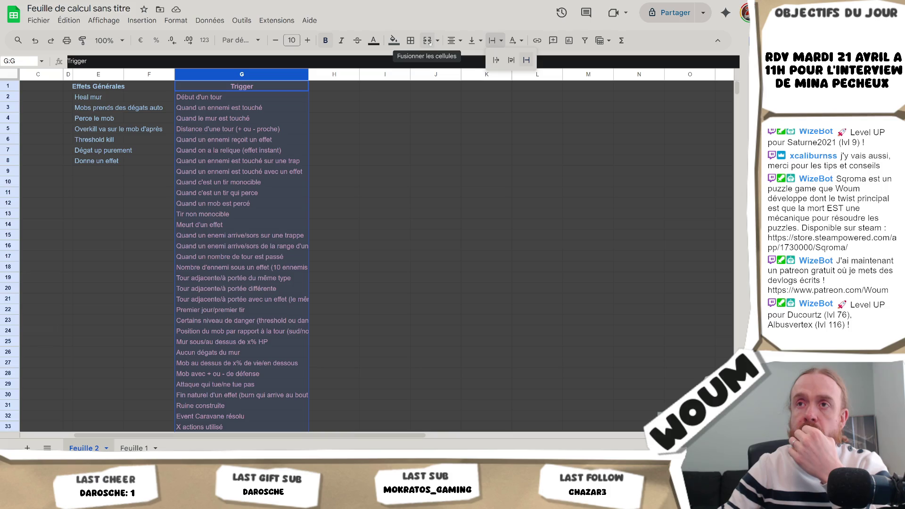
{"action": "left_click", "coordinate": [240, 74]}
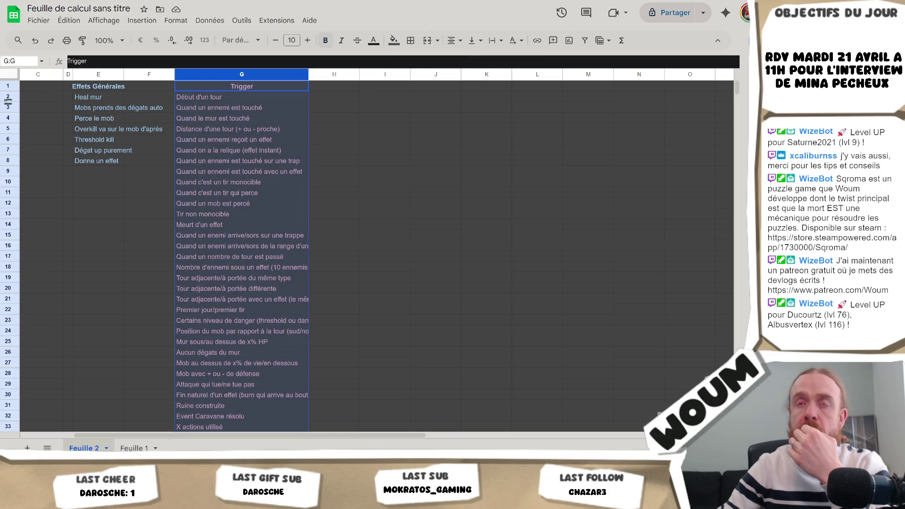
Select the whole sheet and make every row slightly taller
{"action": "left_click_drag", "start_coordinate": [8, 93], "coordinate": [8, 100]}
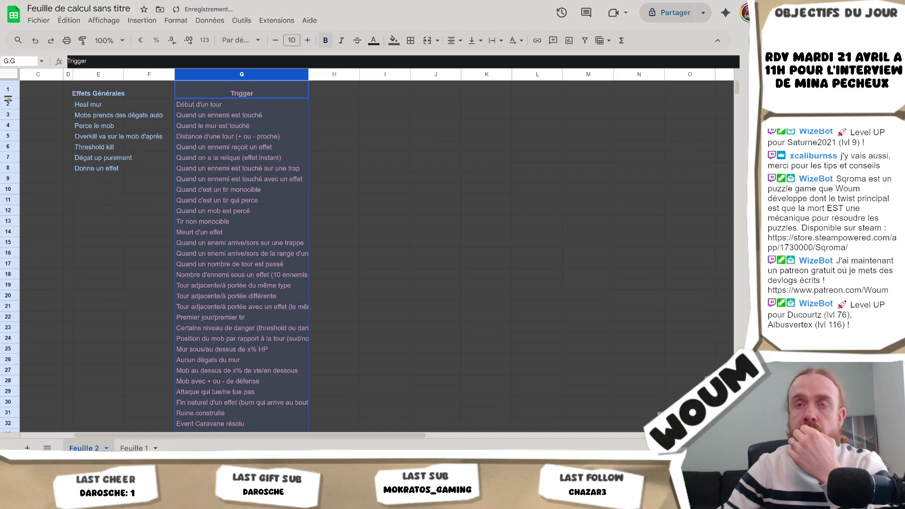
{"action": "key", "text": "ctrl+z"}
{"action": "left_click", "coordinate": [10, 75]}
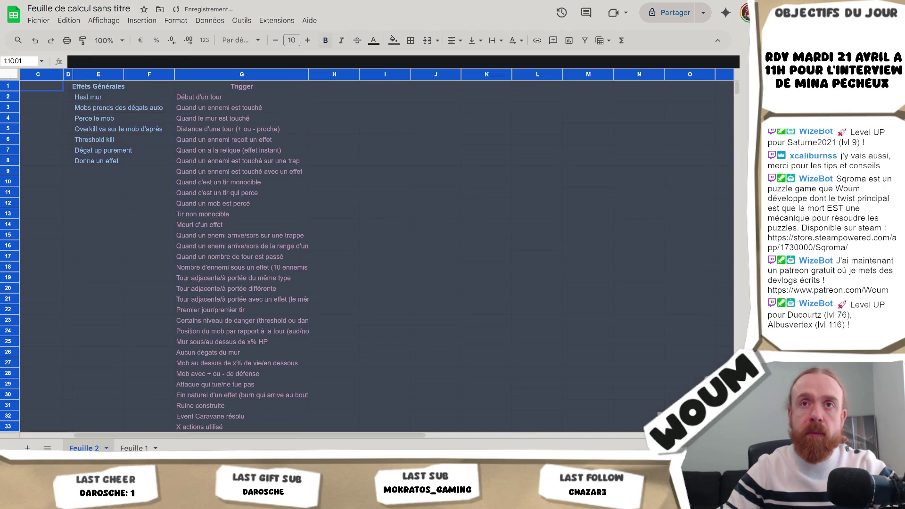
{"action": "left_click_drag", "start_coordinate": [9, 91], "coordinate": [9, 95]}
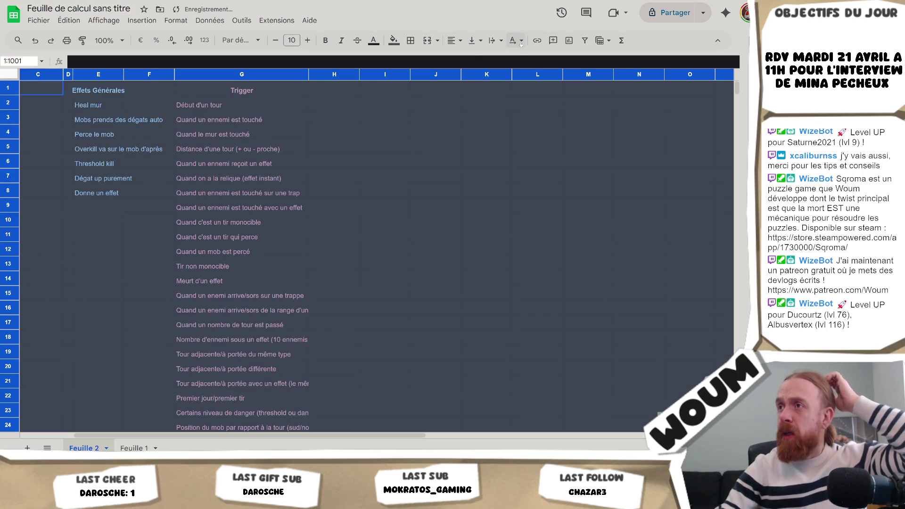
Set the sheet's text wrapping to Wrap and check the G19 trigger entry
{"action": "left_click", "coordinate": [493, 40]}
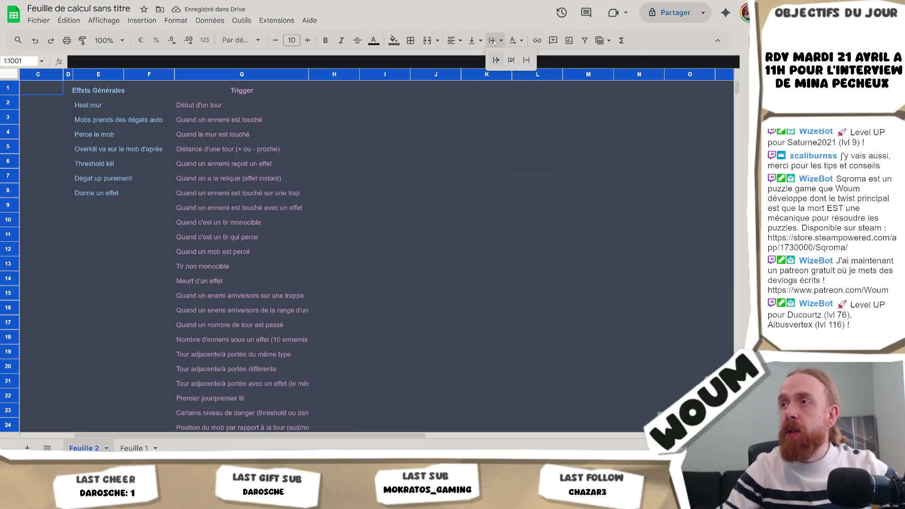
{"action": "left_click", "coordinate": [511, 60]}
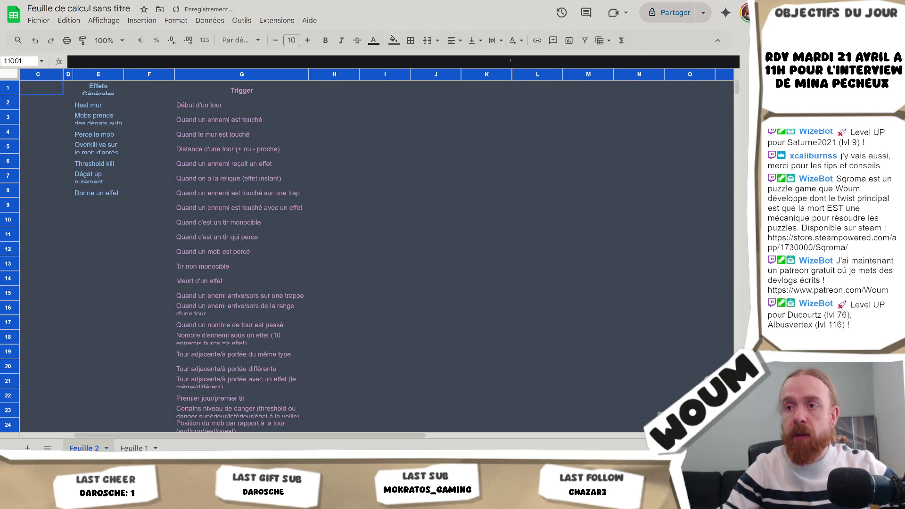
{"action": "left_click", "coordinate": [341, 294]}
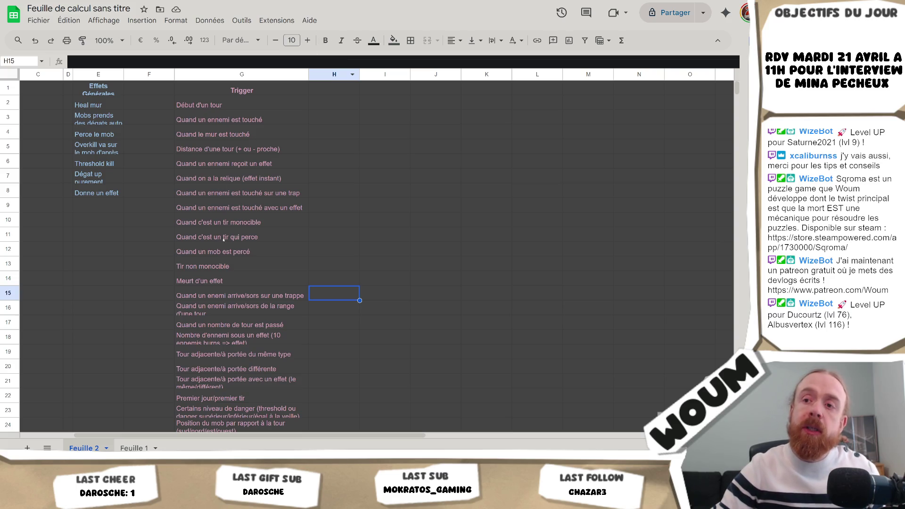
{"action": "left_click", "coordinate": [230, 357]}
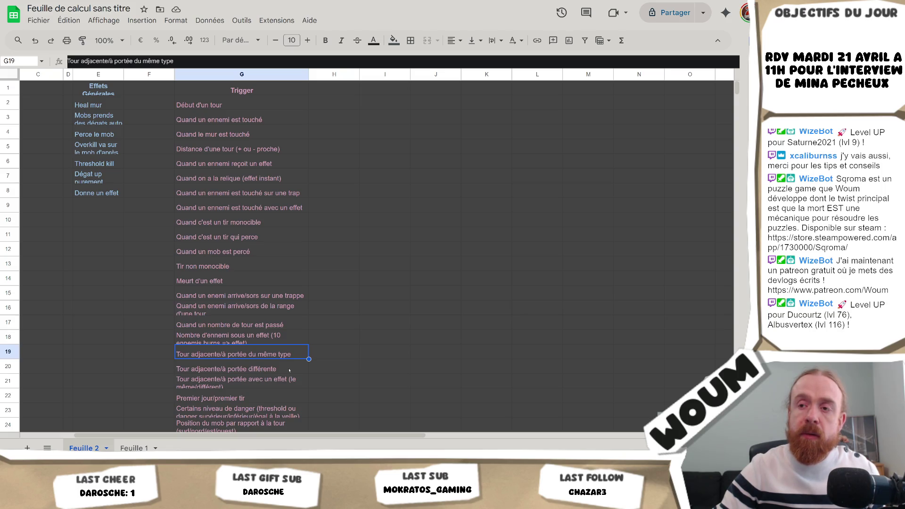
{"action": "scroll", "coordinate": [285, 371], "scroll_direction": "down", "scroll_amount": 2}
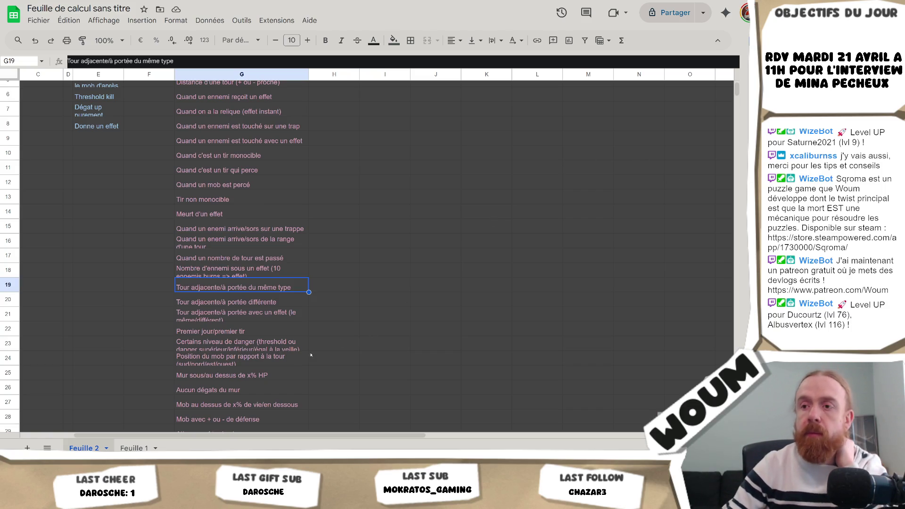
{"action": "left_click", "coordinate": [271, 393]}
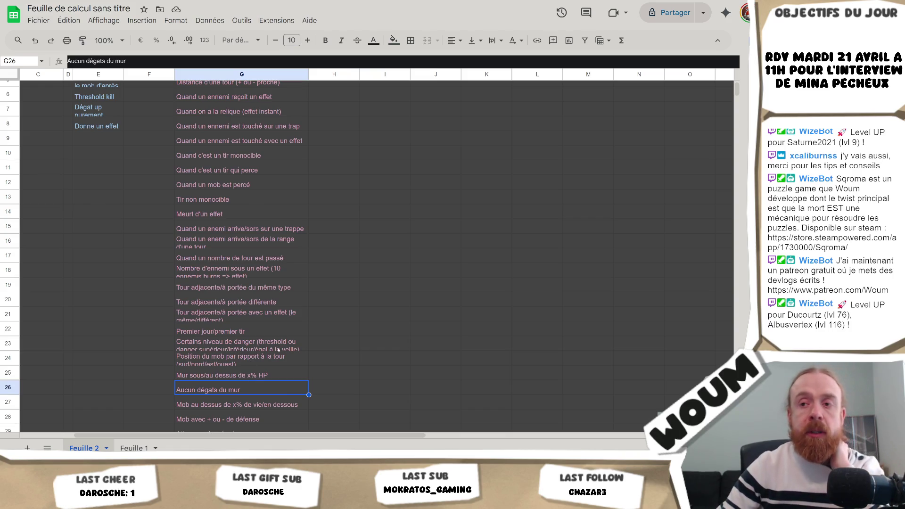
{"action": "left_click", "coordinate": [317, 393]}
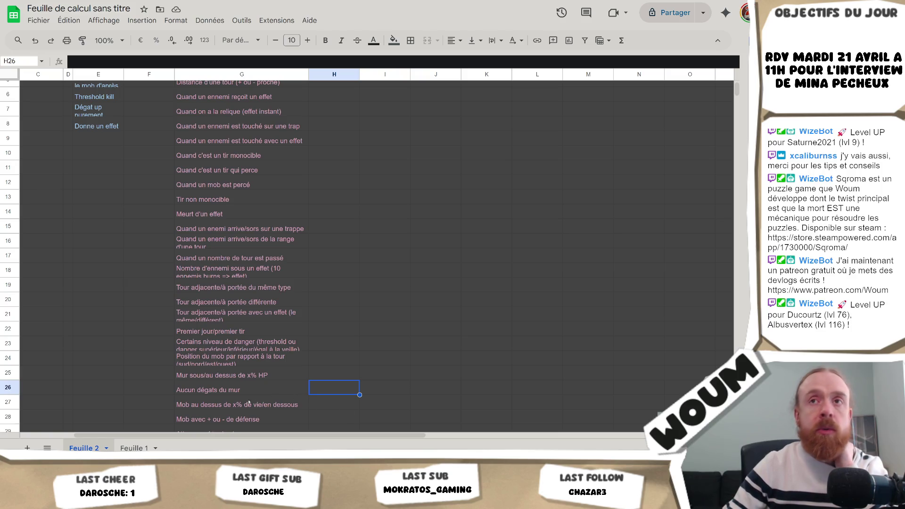
{"action": "left_click", "coordinate": [240, 391]}
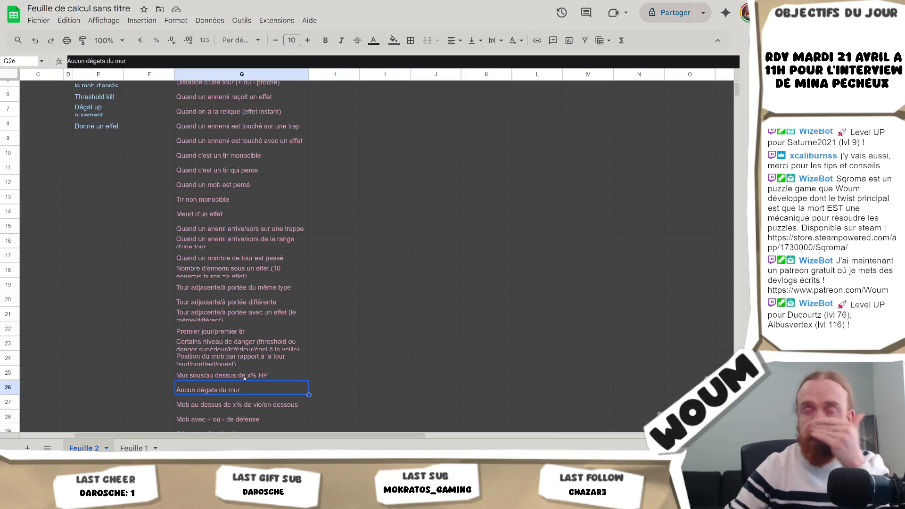
{"action": "scroll", "coordinate": [246, 380], "scroll_direction": "up", "scroll_amount": 3}
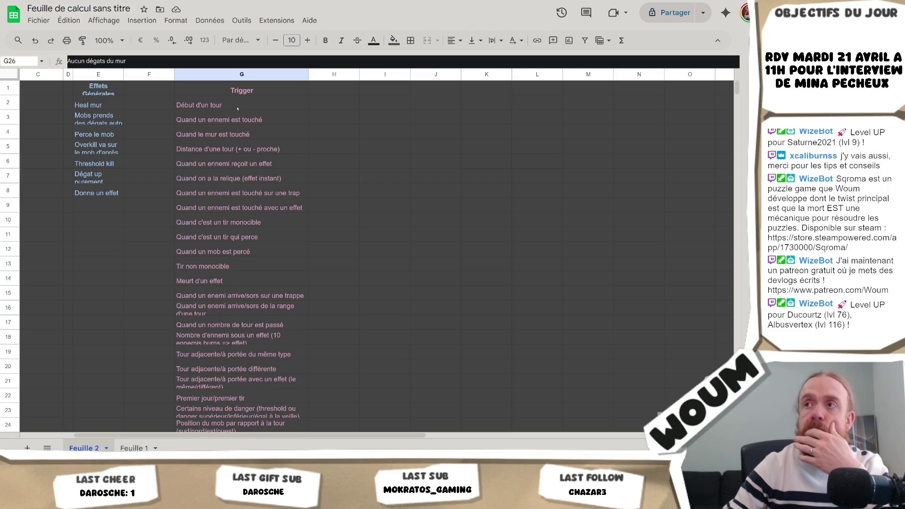
{"action": "scroll", "coordinate": [237, 108], "scroll_direction": "down", "scroll_amount": 5}
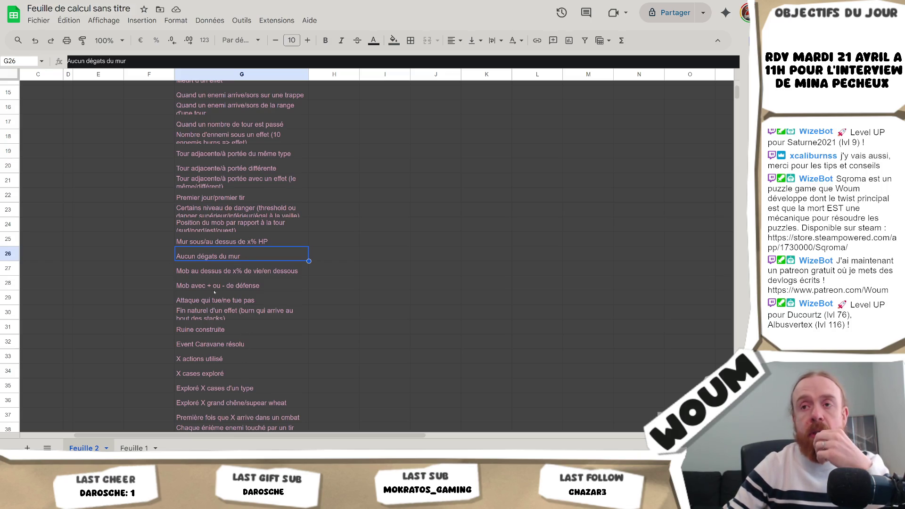
{"action": "scroll", "coordinate": [211, 262], "scroll_direction": "up", "scroll_amount": 5}
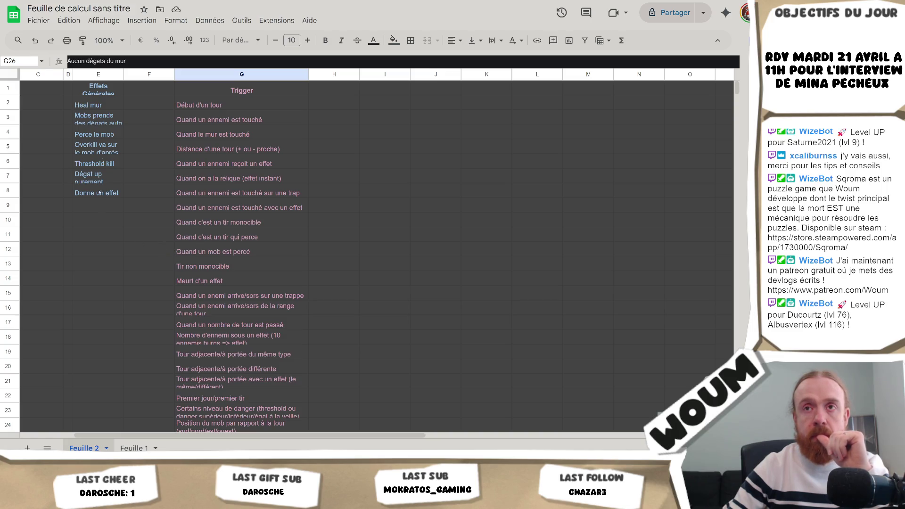
{"action": "left_click", "coordinate": [102, 136]}
Clear the selection, move to cell H2 and scroll through the trigger list
{"action": "left_click_drag", "start_coordinate": [112, 216], "coordinate": [1, 183]}
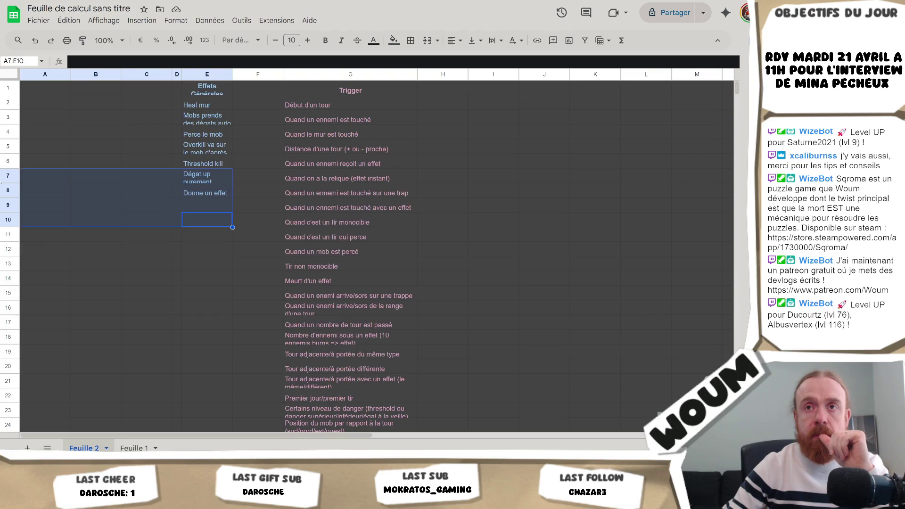
{"action": "left_click", "coordinate": [156, 108]}
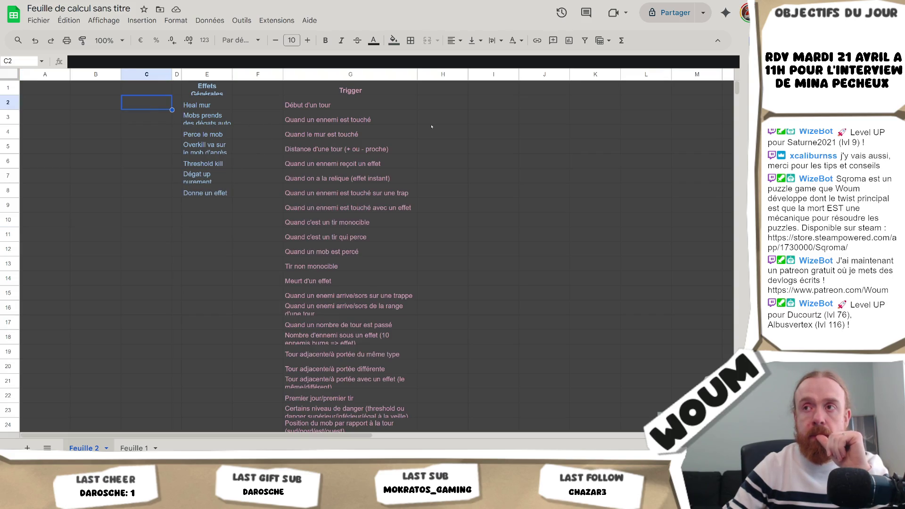
{"action": "left_click", "coordinate": [446, 105]}
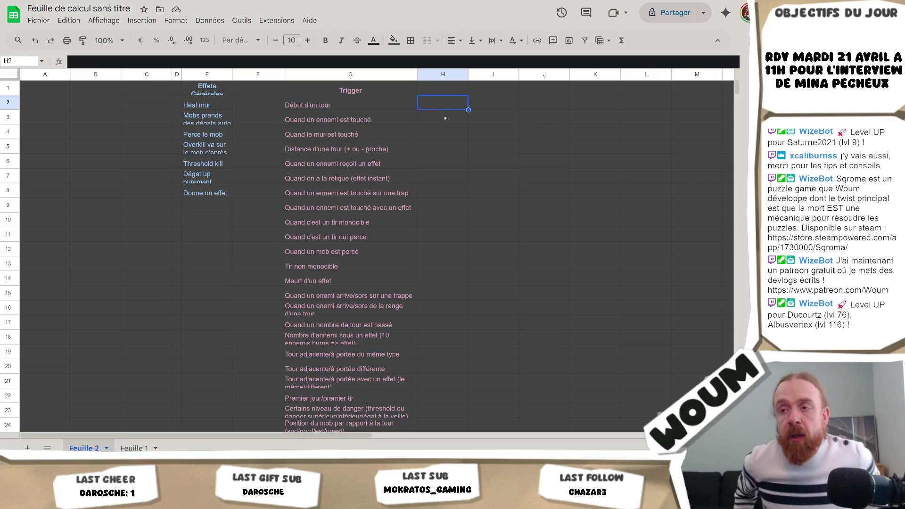
{"action": "scroll", "coordinate": [273, 243], "scroll_direction": "down", "scroll_amount": 5}
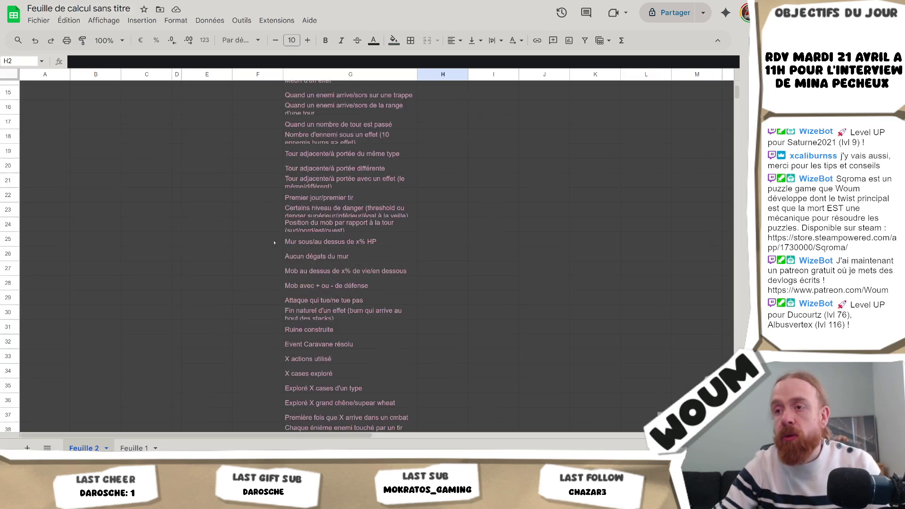
{"action": "scroll", "coordinate": [293, 273], "scroll_direction": "down", "scroll_amount": 5}
{"action": "scroll", "coordinate": [369, 336], "scroll_direction": "up", "scroll_amount": 10}
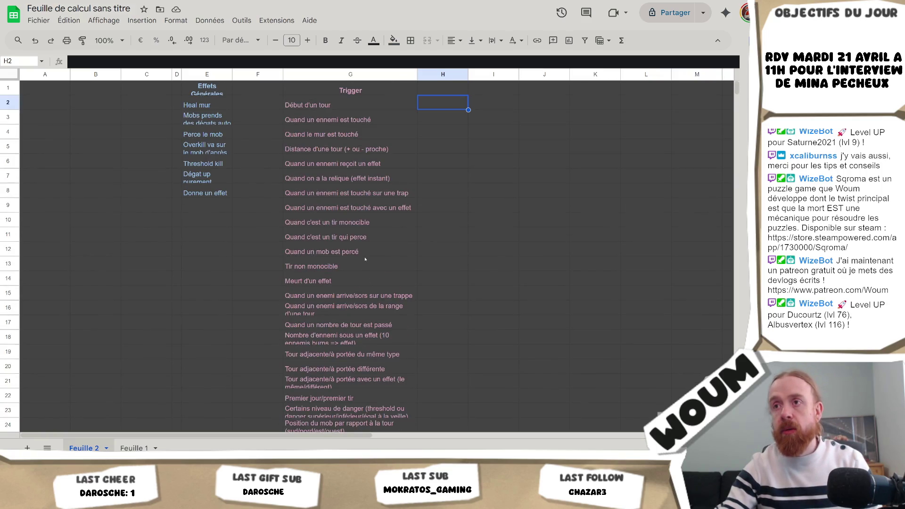
Inspect triggers such as 'Quand c'est un tir monocible' and 'Début d'un tour', then bring up Visual Studio
{"action": "left_click", "coordinate": [368, 223]}
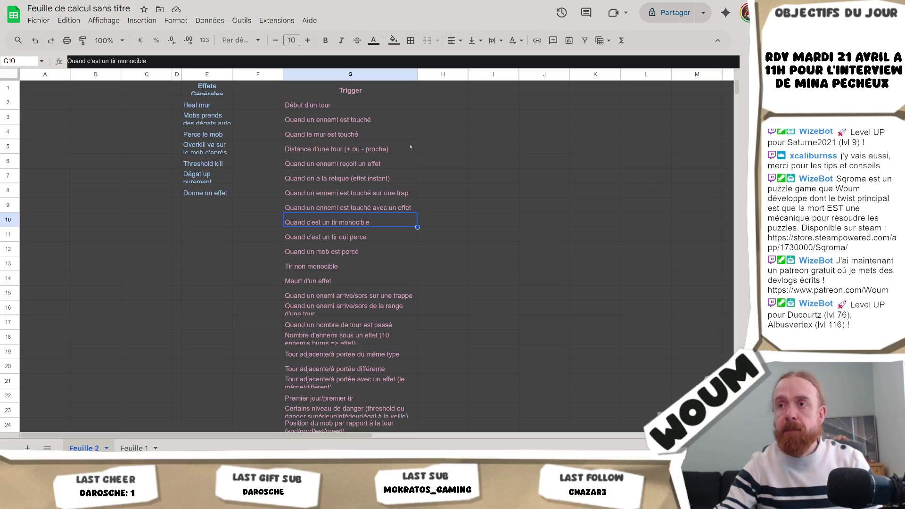
{"action": "left_click", "coordinate": [358, 181]}
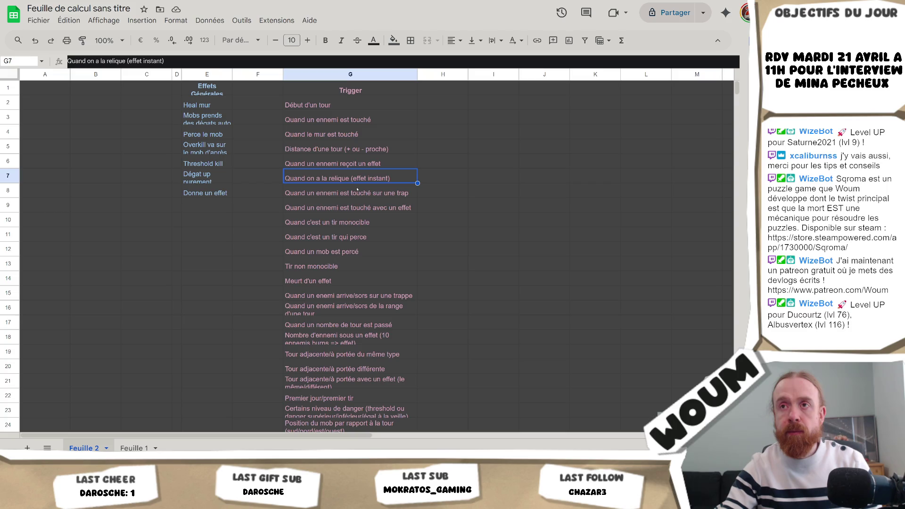
{"action": "left_click", "coordinate": [445, 91]}
{"action": "left_click", "coordinate": [296, 106]}
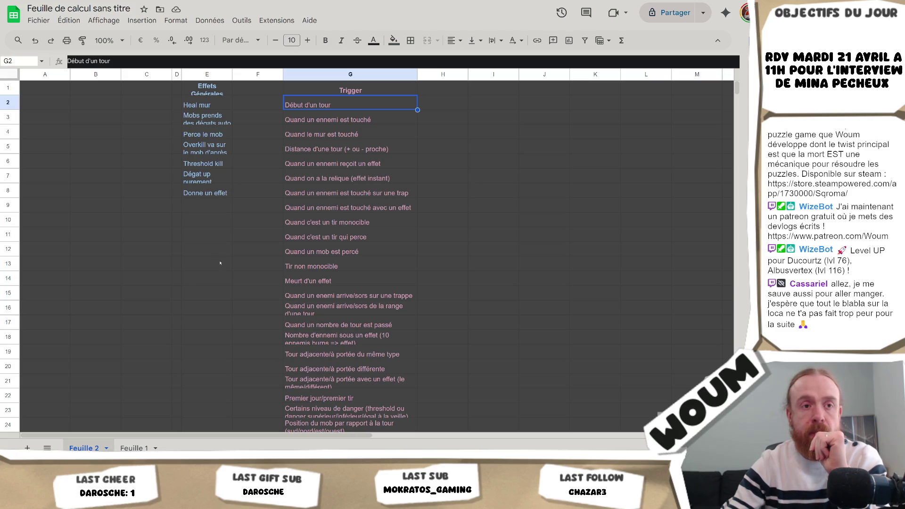
{"action": "mouse_move", "coordinate": [187, 500]}
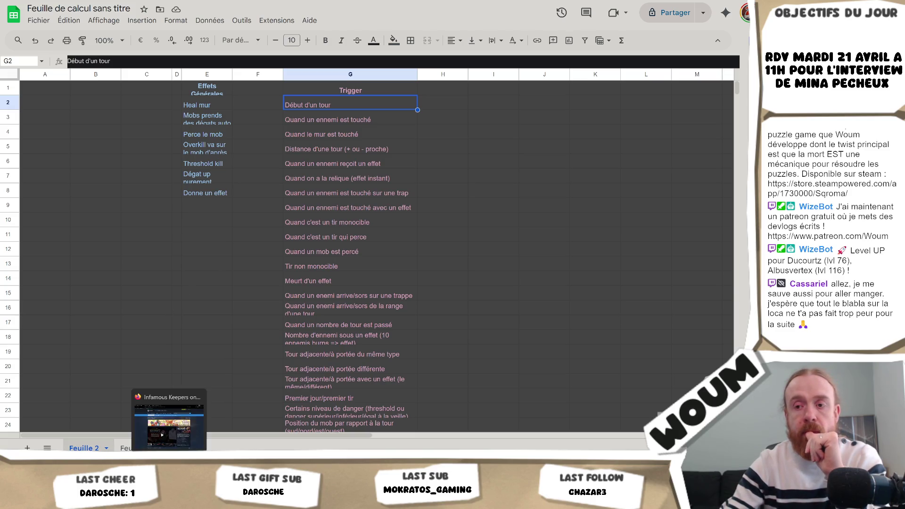
{"action": "left_click", "coordinate": [187, 422]}
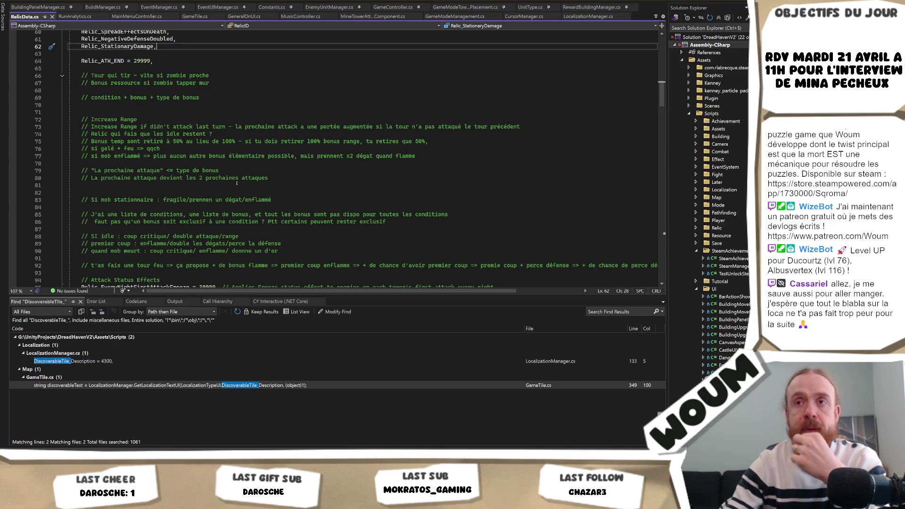
Scroll up to the relic enum, select Relic_FragilizeStationary, and return to Google Sheets
{"action": "scroll", "coordinate": [219, 143], "scroll_direction": "up", "scroll_amount": 2}
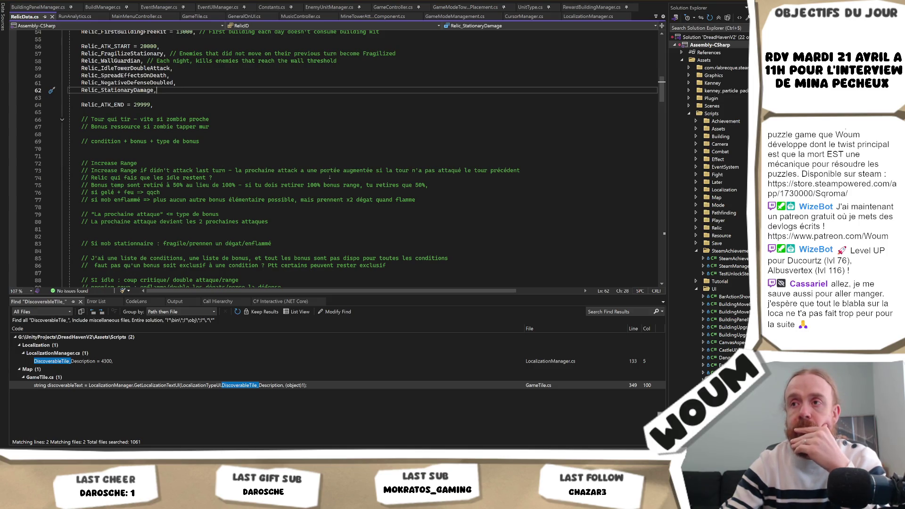
{"action": "scroll", "coordinate": [295, 178], "scroll_direction": "up", "scroll_amount": 4}
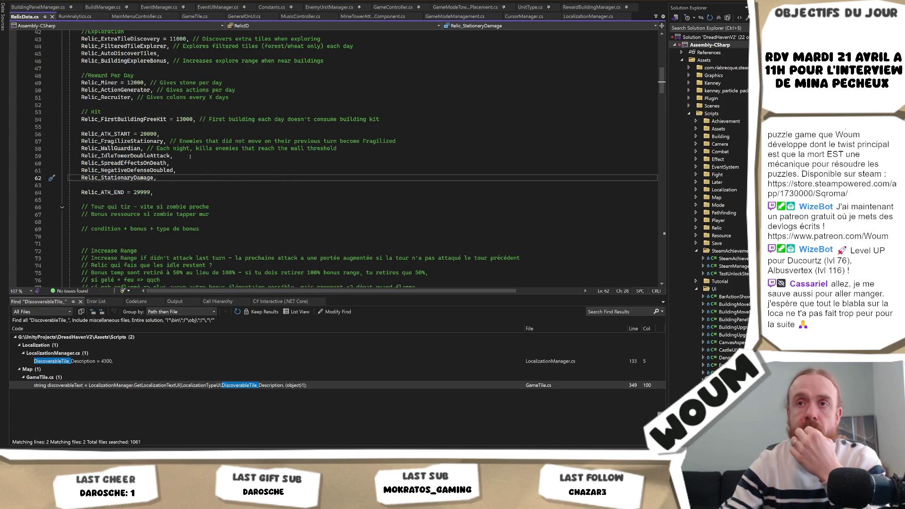
{"action": "double_click", "coordinate": [148, 141]}
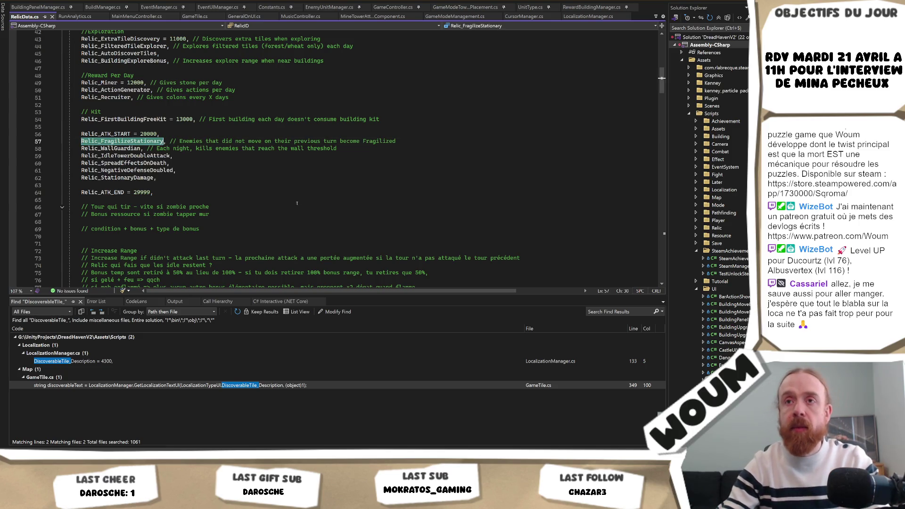
{"action": "key", "text": "alt+Tab"}
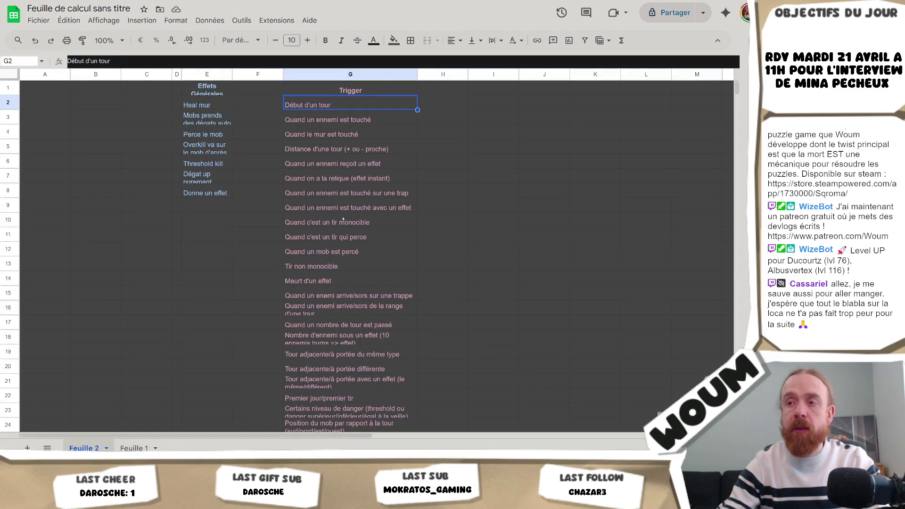
Clear all triggers from G3 down to G40 on Feuille 2
{"action": "scroll", "coordinate": [343, 218], "scroll_direction": "down", "scroll_amount": 8}
{"action": "left_click", "coordinate": [325, 263]}
{"action": "scroll", "coordinate": [324, 206], "scroll_direction": "up", "scroll_amount": 8}
{"action": "left_click", "coordinate": [329, 119], "text": "shift"}
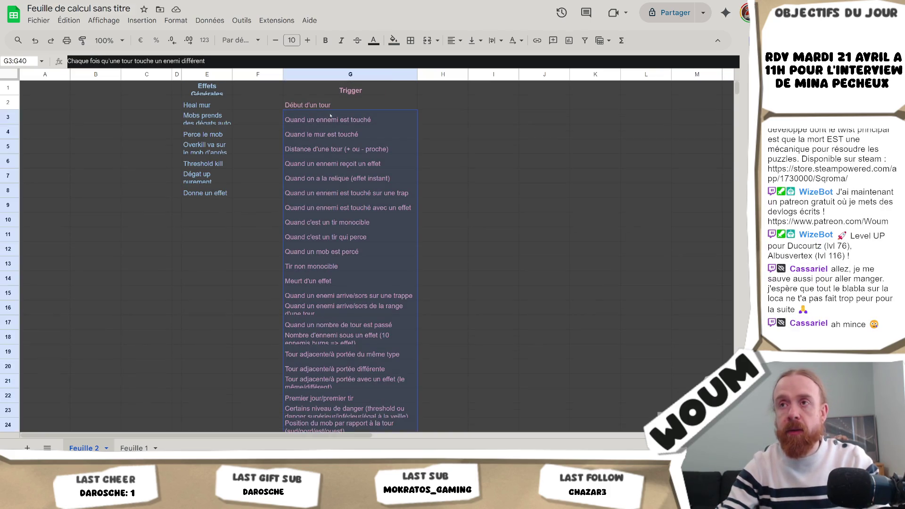
{"action": "key", "text": "Delete"}
Replace the first trigger in G2 with 'Mob Idle', then go to Feuille 1
{"action": "double_click", "coordinate": [324, 105]}
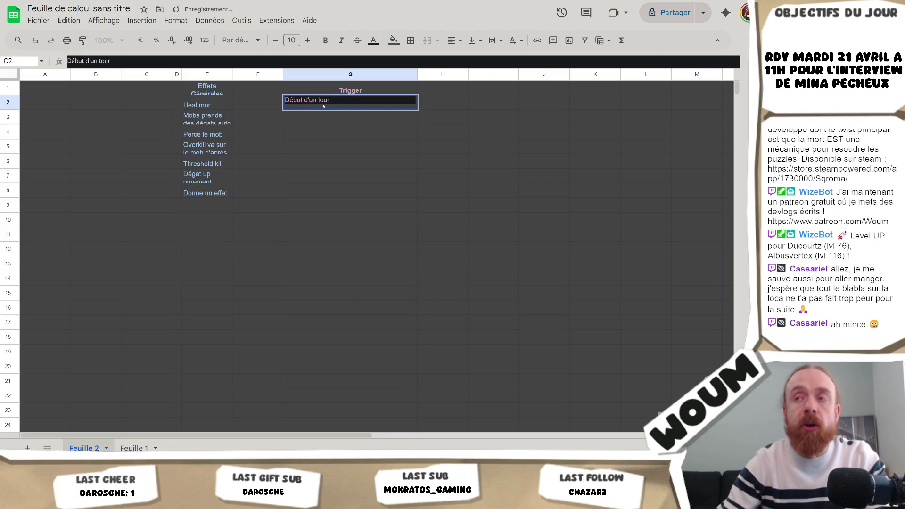
{"action": "key", "text": "ctrl+a"}
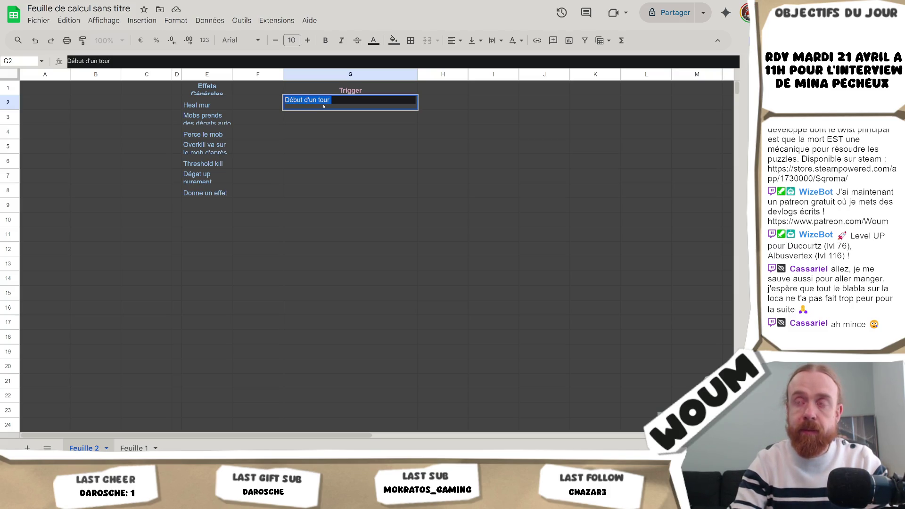
{"action": "type", "text": "Mob Idle"}
{"action": "key", "text": "Tab"}
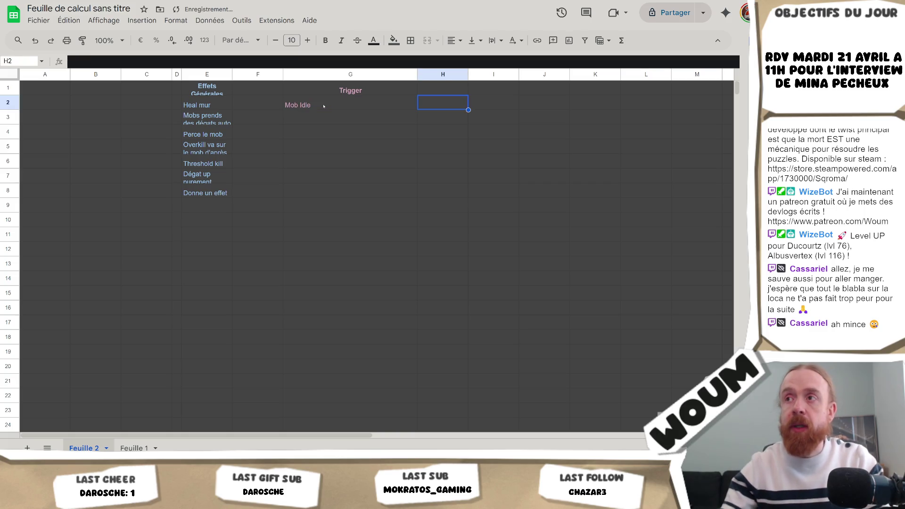
{"action": "left_click_drag", "start_coordinate": [94, 117], "coordinate": [45, 117]}
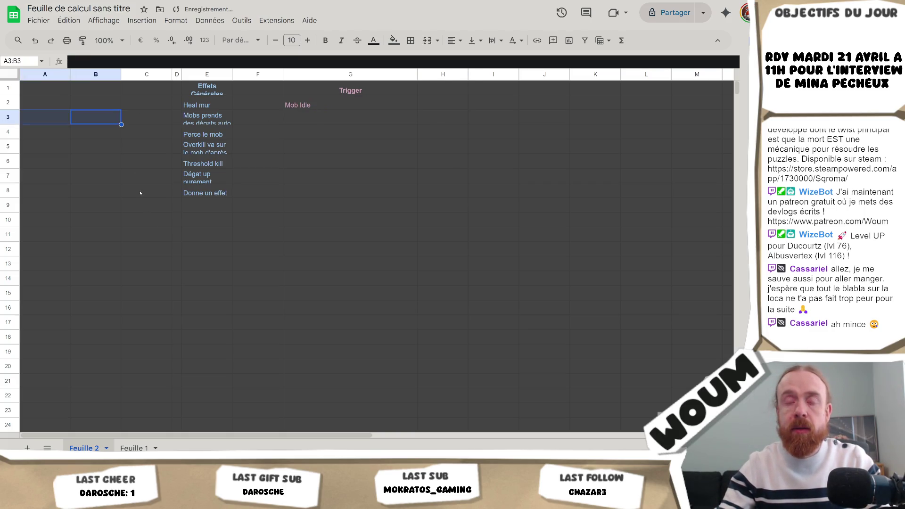
{"action": "left_click", "coordinate": [136, 444]}
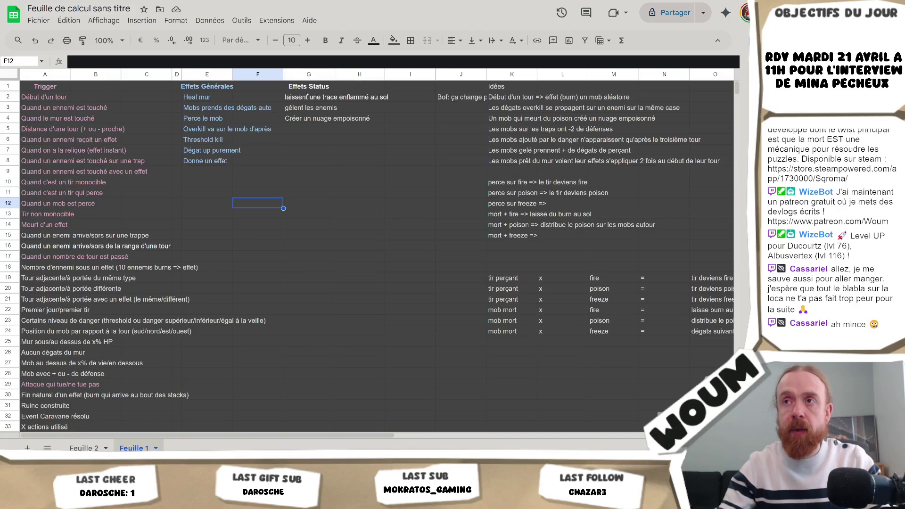
Copy the Effets Status list G1:G4 from Feuille 1 into A1 on Feuille 2
{"action": "left_click", "coordinate": [306, 83]}
{"action": "key", "text": "alt+Tab"}
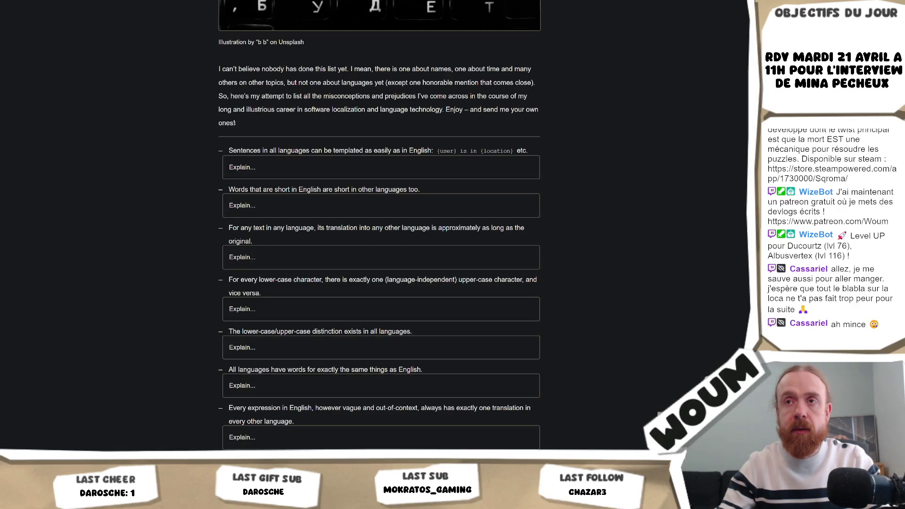
{"action": "key", "text": "alt+Tab"}
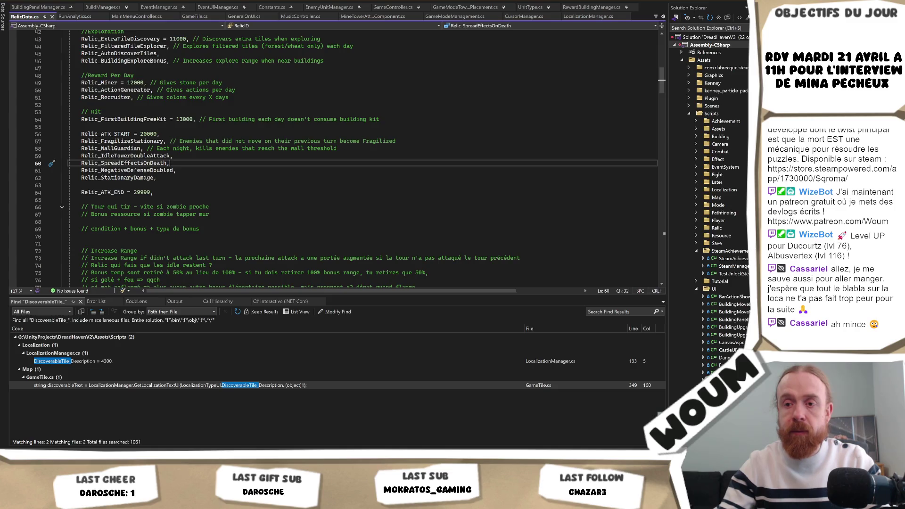
{"action": "key", "text": "alt+Tab"}
{"action": "key", "text": "alt+Tab"}
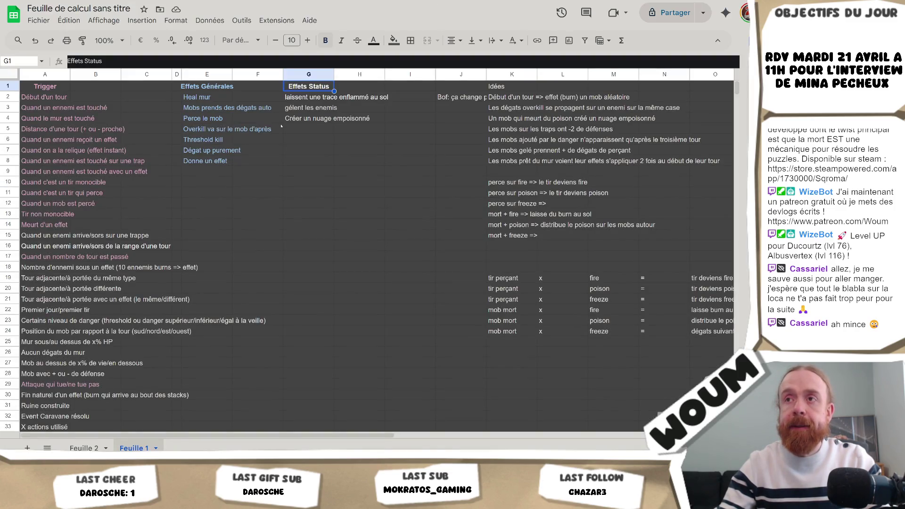
{"action": "key", "text": "shift+Down"}
{"action": "key", "text": "shift+Down"}
{"action": "key", "text": "shift+Down"}
{"action": "key", "text": "ctrl+c"}
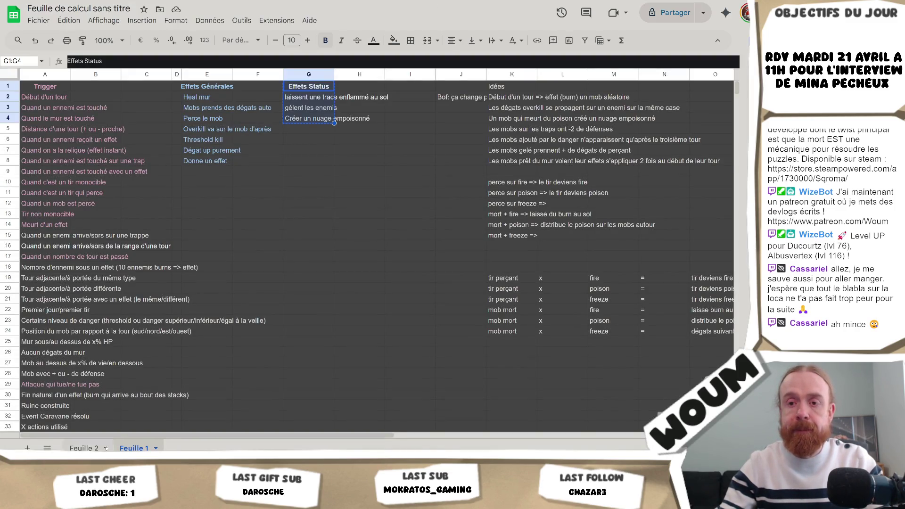
{"action": "left_click", "coordinate": [104, 448]}
{"action": "left_click", "coordinate": [53, 90]}
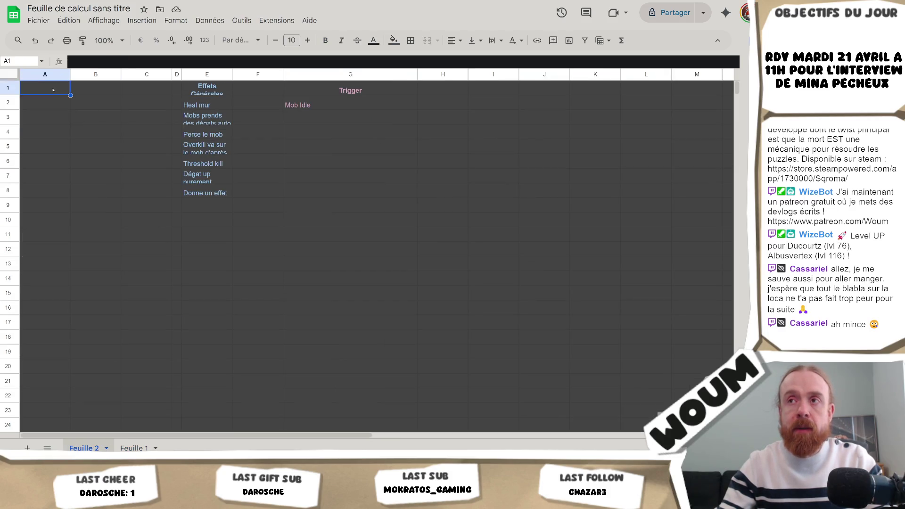
{"action": "key", "text": "ctrl+v"}
Colour the pasted A1:A4 list text light orange
{"action": "left_click", "coordinate": [47, 108]}
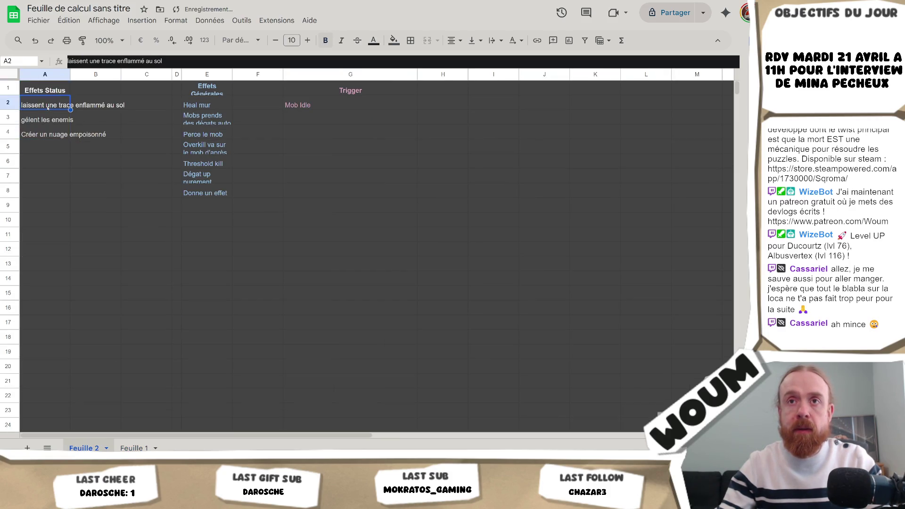
{"action": "key", "text": "Up"}
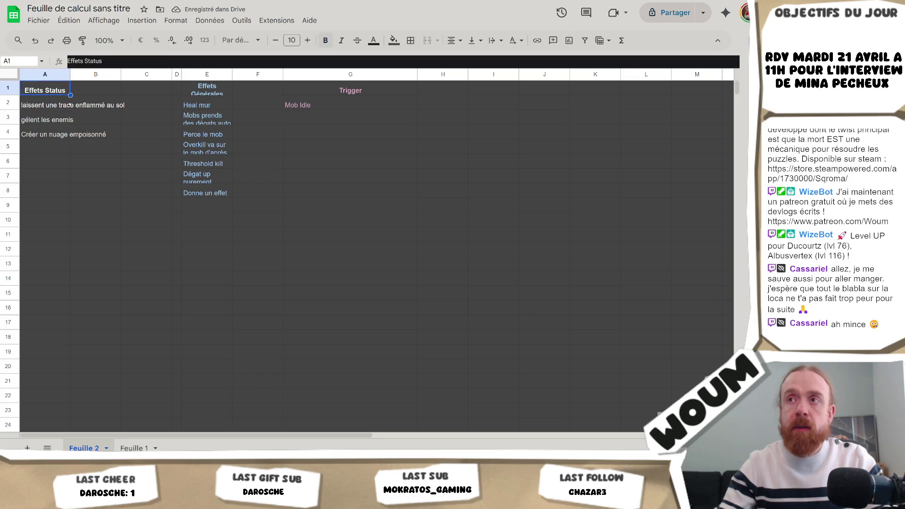
{"action": "left_click", "coordinate": [66, 135], "text": "shift"}
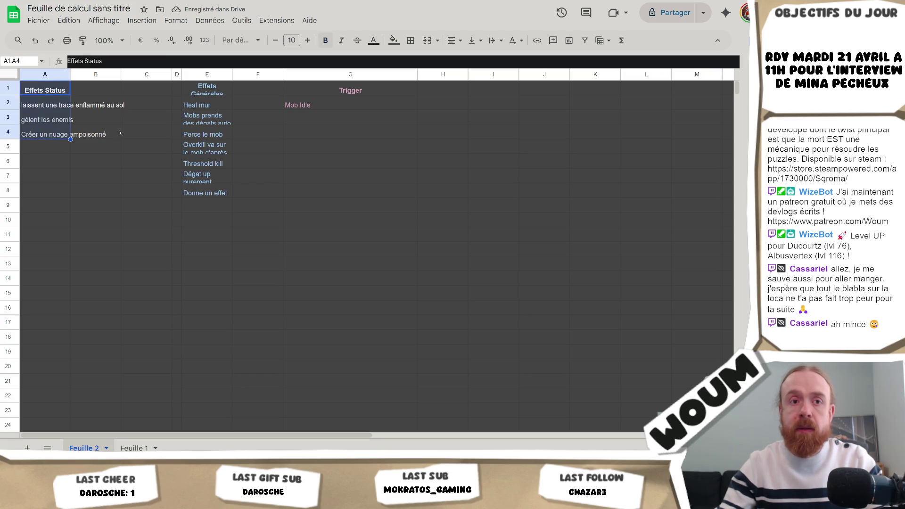
{"action": "left_click", "coordinate": [373, 41]}
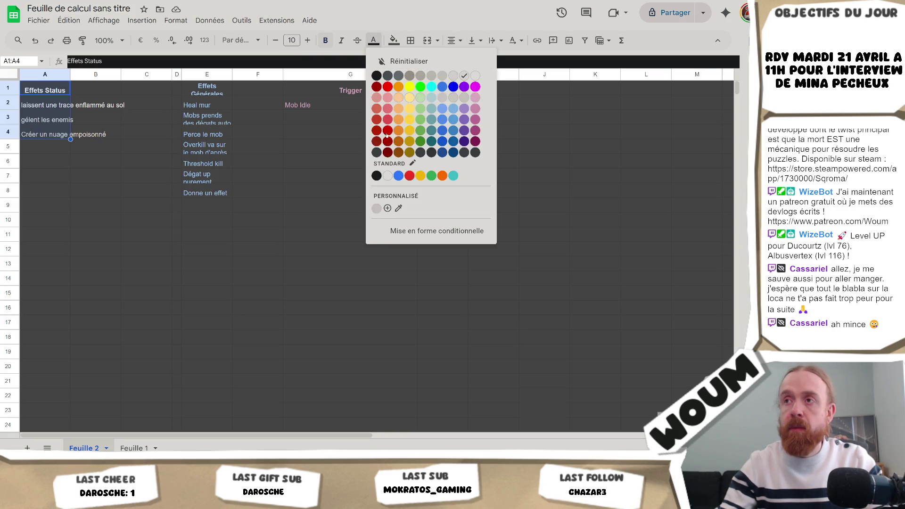
{"action": "left_click", "coordinate": [386, 111]}
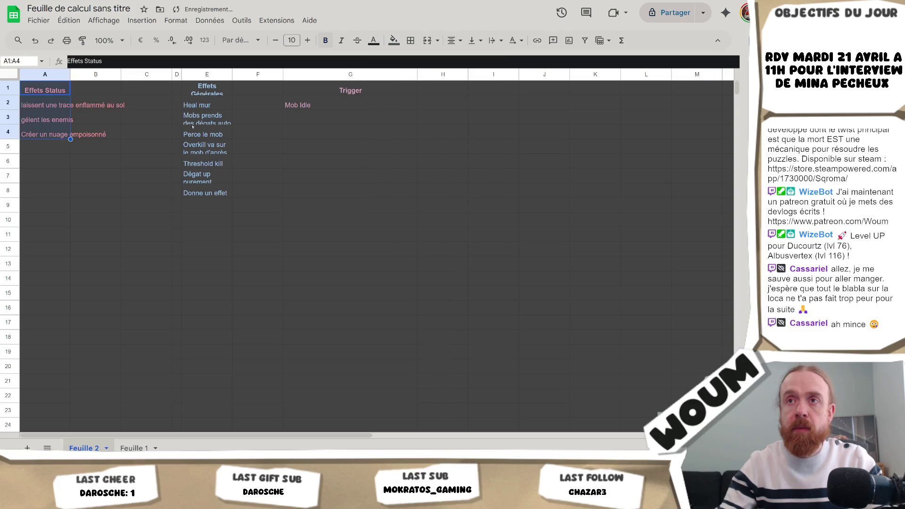
{"action": "left_click", "coordinate": [378, 41]}
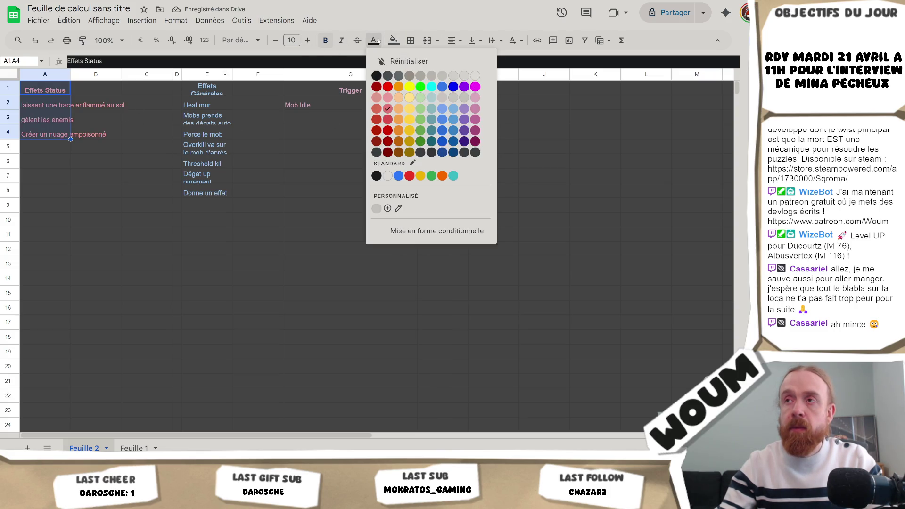
{"action": "left_click", "coordinate": [400, 110]}
{"action": "left_click", "coordinate": [66, 104]}
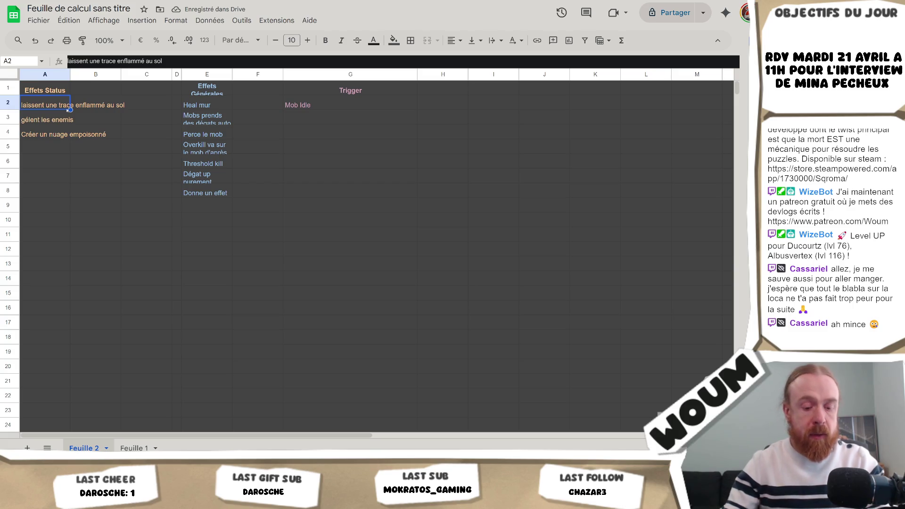
Enter 'Fragilize' in A2 and clear the old effects from A3:A4
{"action": "type", "text": "Fraigi"}
{"action": "key", "text": "BackSpace"}
{"action": "key", "text": "BackSpace"}
{"action": "key", "text": "BackSpace"}
{"action": "type", "text": "gil"}
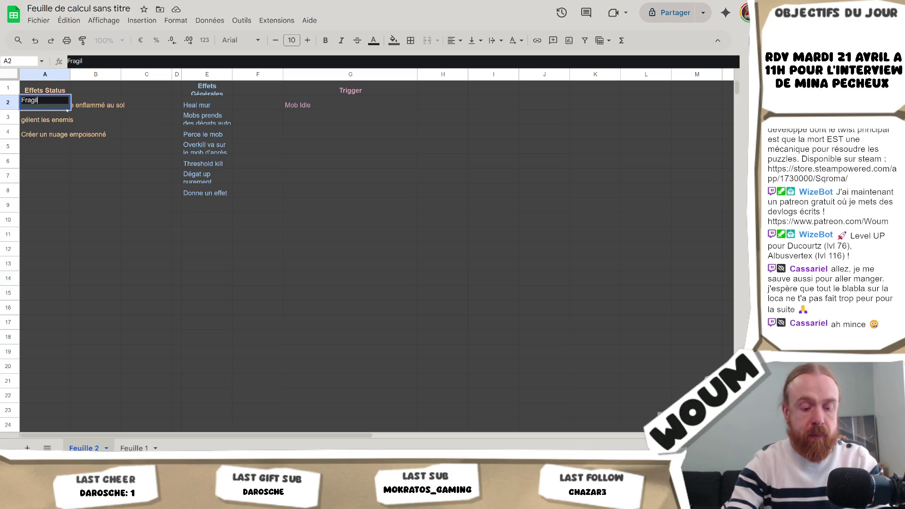
{"action": "type", "text": "ize"}
{"action": "key", "text": "Return"}
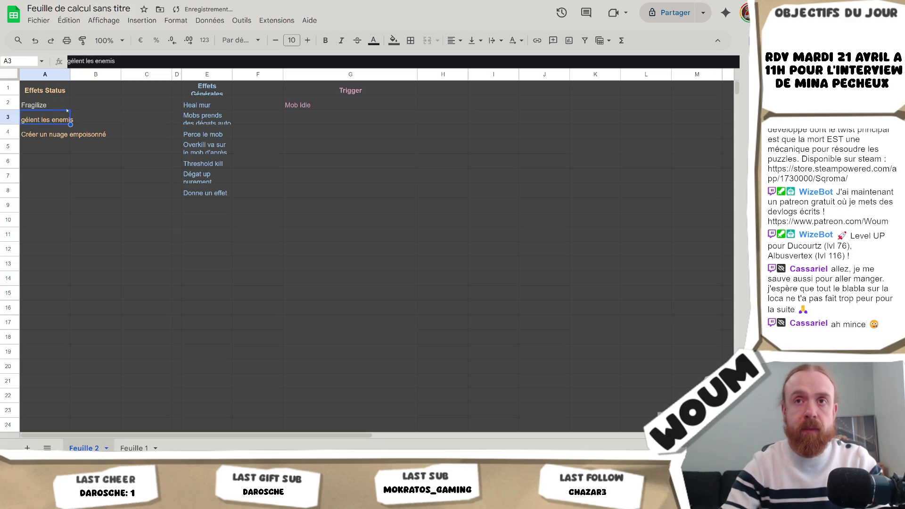
{"action": "left_click", "coordinate": [61, 136], "text": "shift"}
{"action": "key", "text": "Delete"}
Undo an accidental fill-down and recolour the text of column A
{"action": "left_click", "coordinate": [59, 95]}
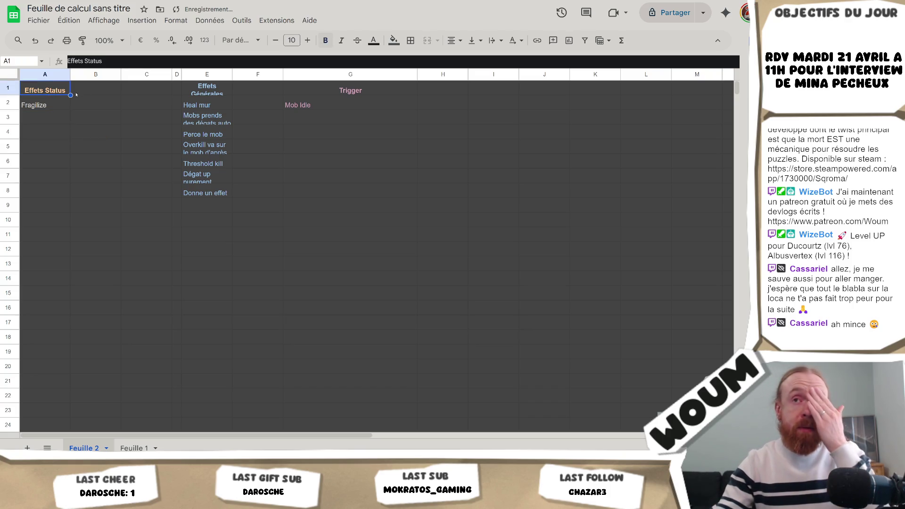
{"action": "left_click_drag", "start_coordinate": [70, 95], "coordinate": [71, 120]}
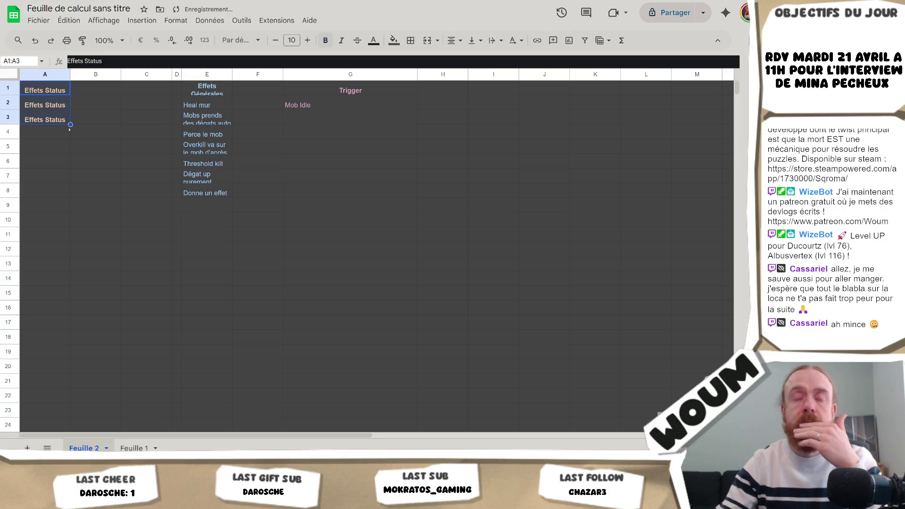
{"action": "key", "text": "ctrl+z"}
{"action": "left_click", "coordinate": [53, 102]}
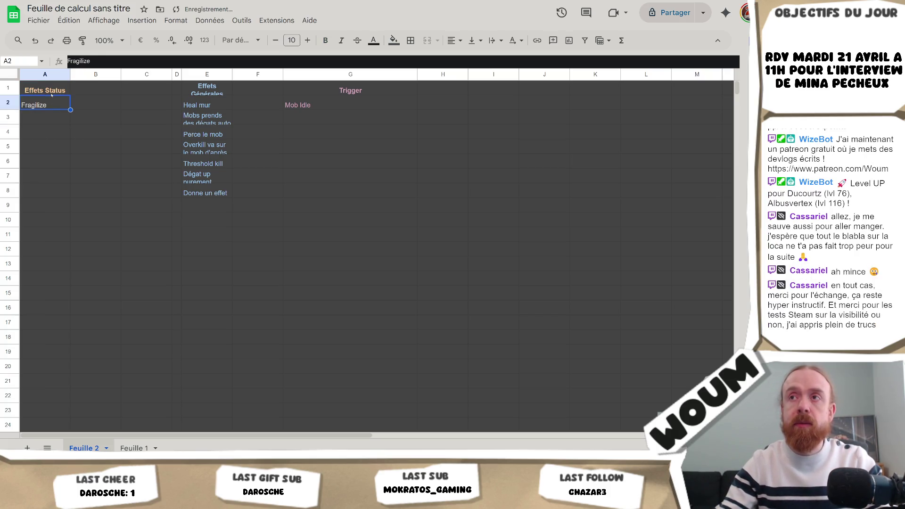
{"action": "left_click", "coordinate": [56, 73]}
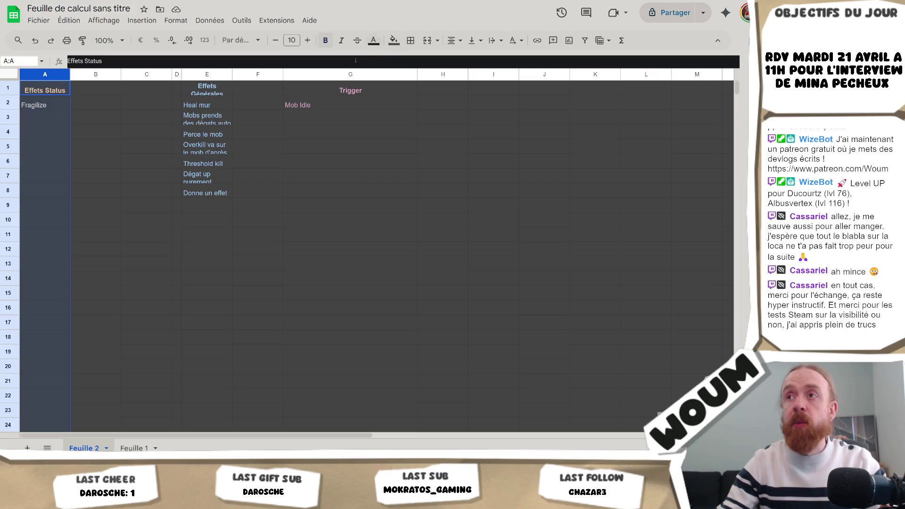
{"action": "left_click", "coordinate": [373, 40]}
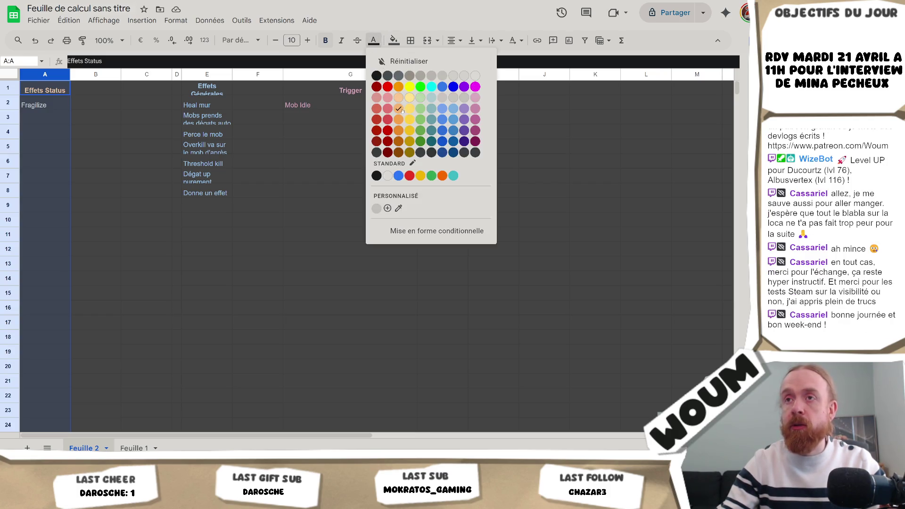
{"action": "left_click", "coordinate": [399, 110]}
{"action": "left_click", "coordinate": [118, 123]}
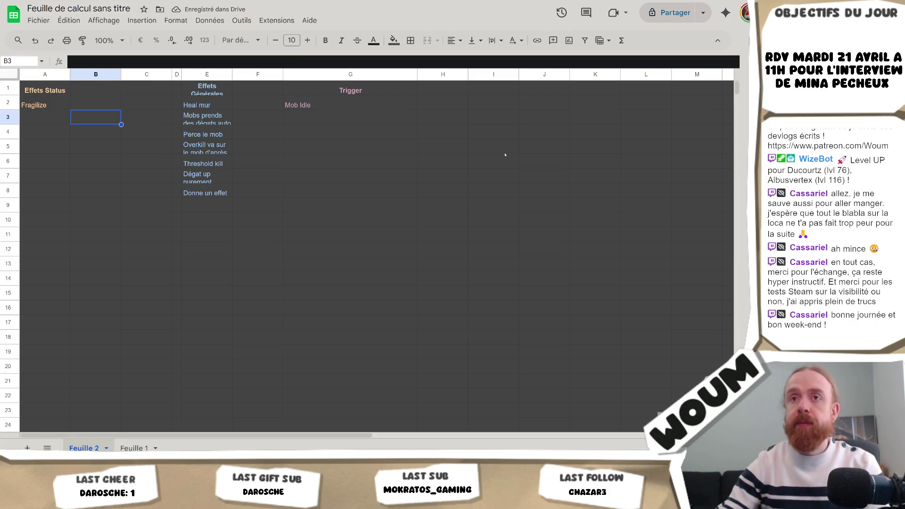
Copy Fragilize into H2 beside Mob Idle, then switch to Visual Studio
{"action": "left_click", "coordinate": [448, 99]}
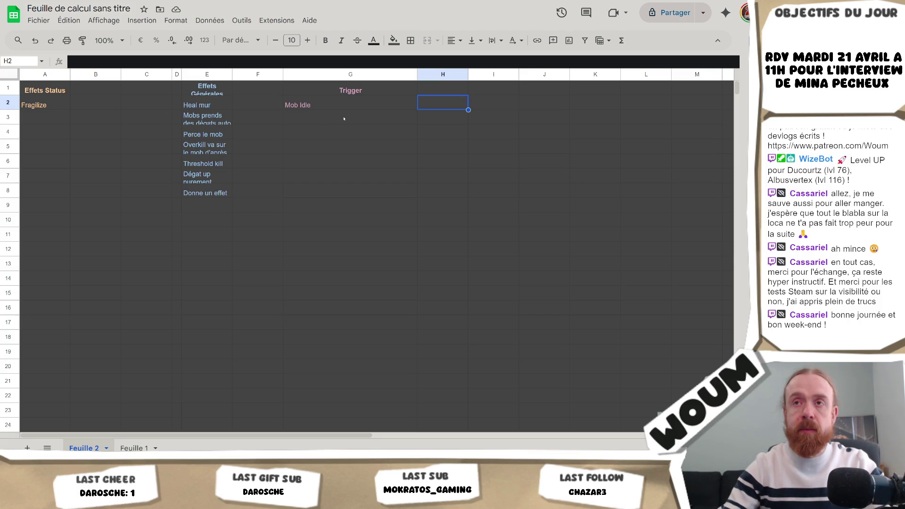
{"action": "left_click", "coordinate": [62, 107]}
{"action": "key", "text": "ctrl+c"}
{"action": "left_click", "coordinate": [443, 102]}
{"action": "key", "text": "ctrl+v"}
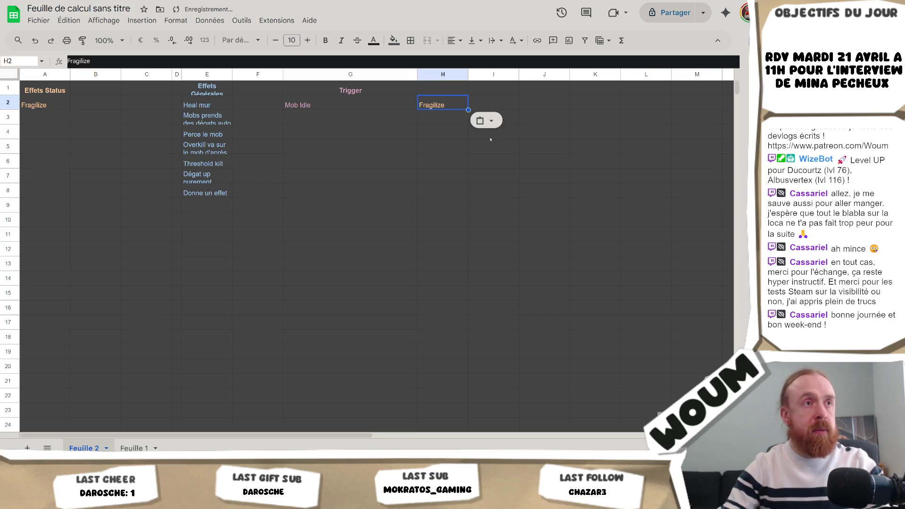
{"action": "key", "text": "alt+Tab"}
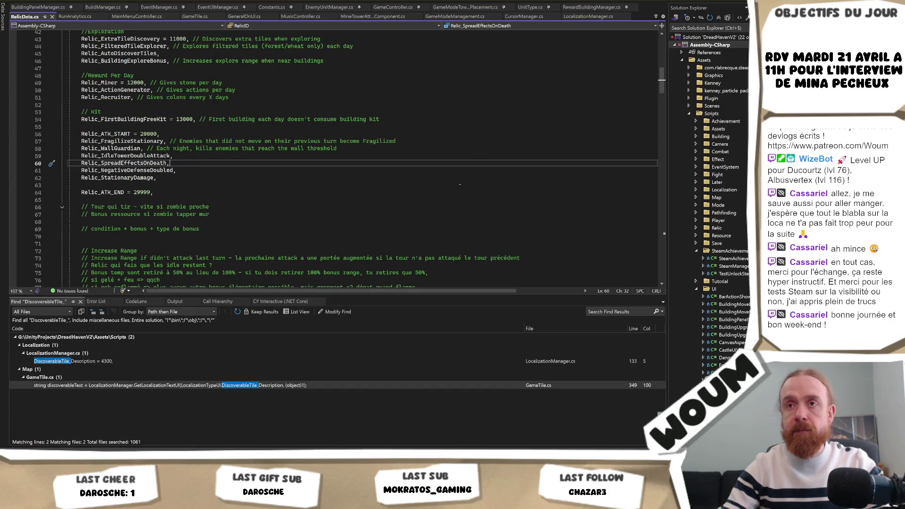
{"action": "scroll", "coordinate": [459, 185], "scroll_direction": "down", "scroll_amount": 3}
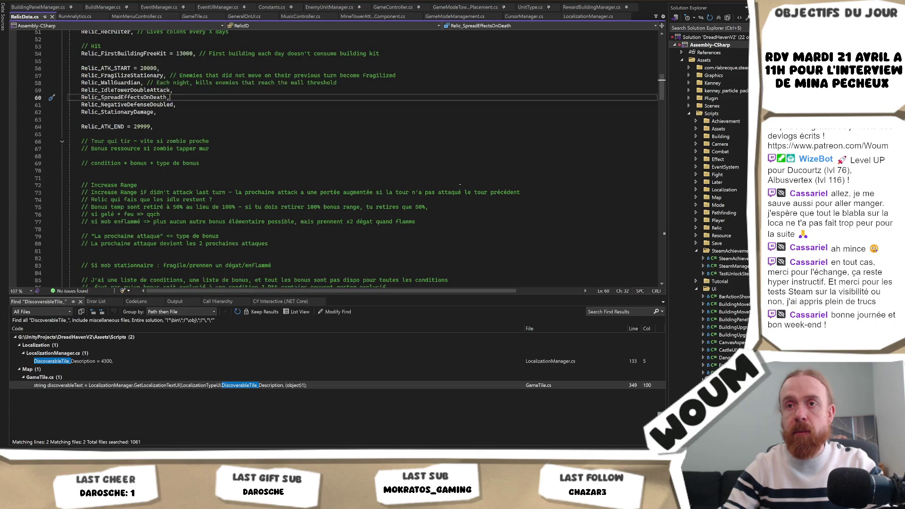
{"action": "scroll", "coordinate": [460, 185], "scroll_direction": "up", "scroll_amount": 1}
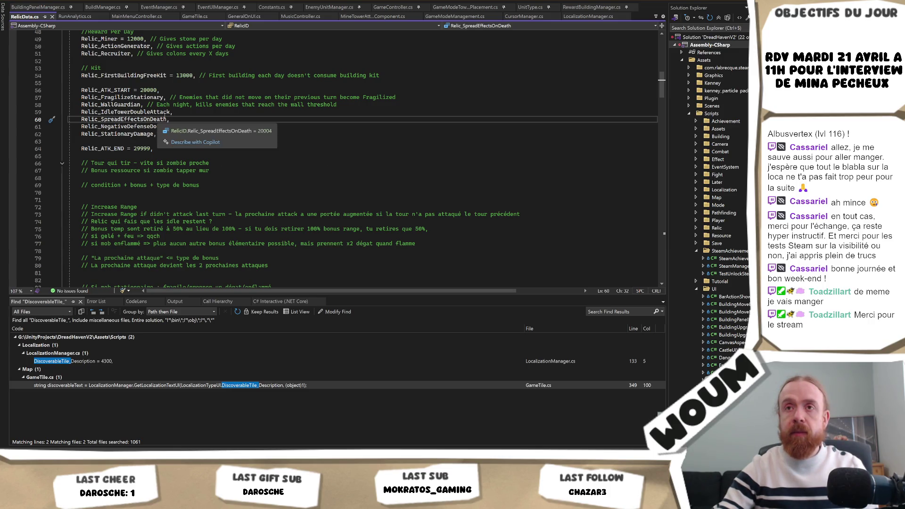
{"action": "scroll", "coordinate": [262, 148], "scroll_direction": "up", "scroll_amount": 2}
{"action": "left_click", "coordinate": [281, 178]}
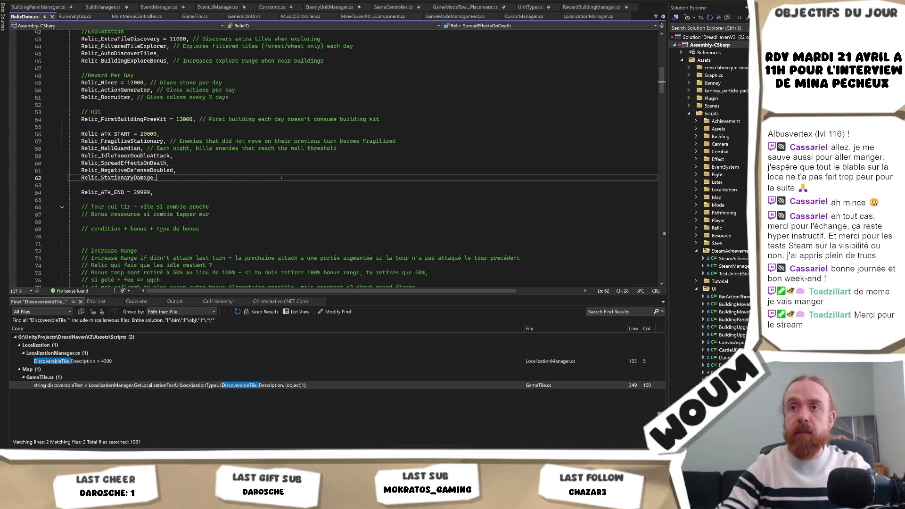
{"action": "key", "text": "alt+Tab"}
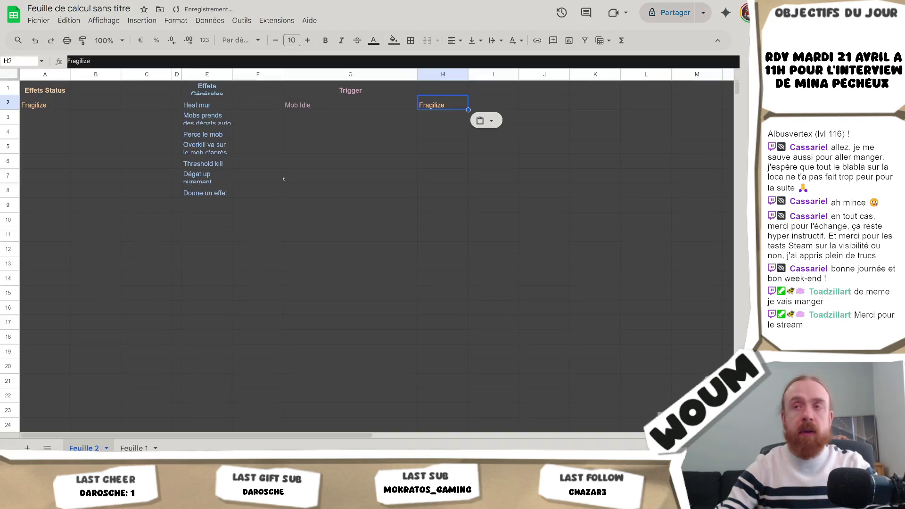
Add the trigger 'Mob Attaque Mur' in G3
{"action": "key", "text": "Left"}
{"action": "left_click", "coordinate": [332, 123]}
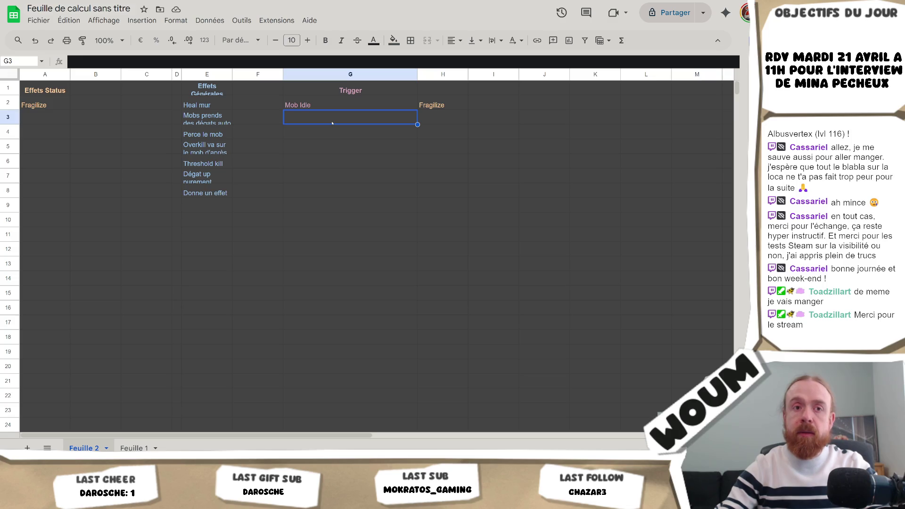
{"action": "double_click", "coordinate": [331, 124]}
{"action": "type", "text": "Mob Attaqu"}
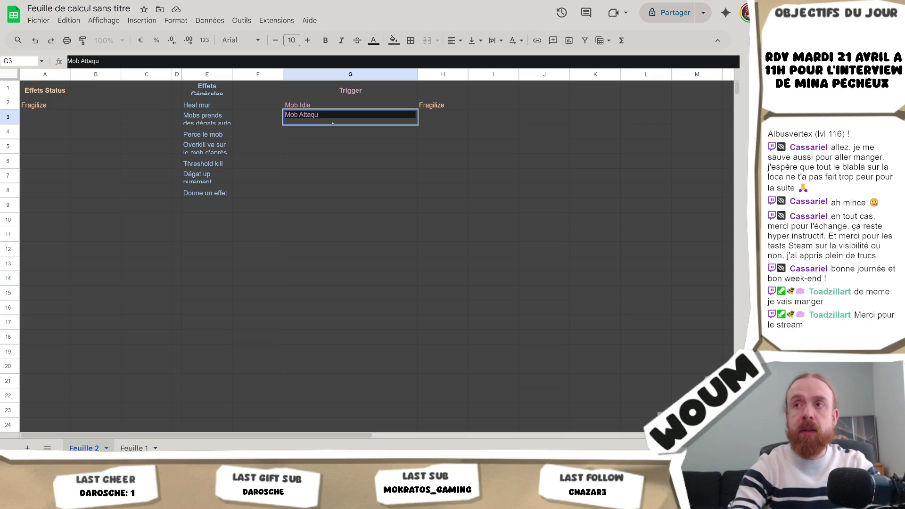
{"action": "key", "text": "BackSpace"}
{"action": "key", "text": "BackSpace"}
{"action": "type", "text": "ck"}
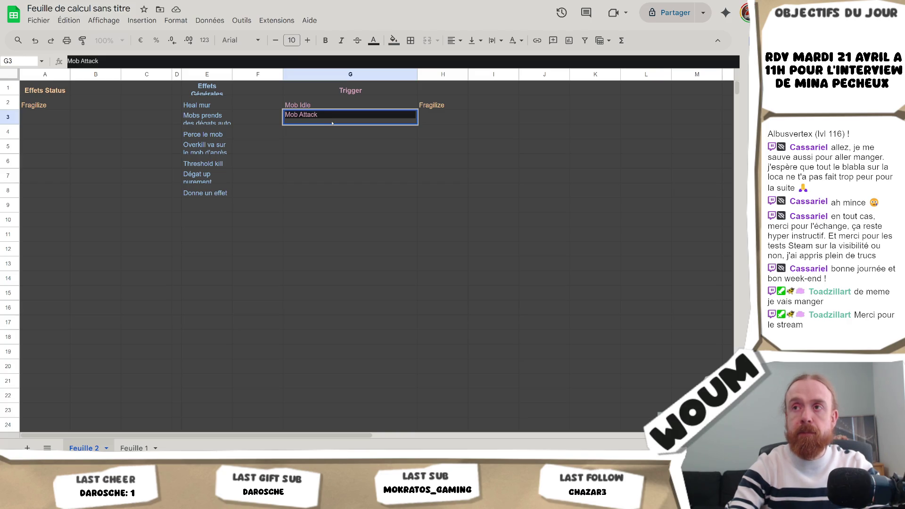
{"action": "key", "text": "BackSpace"}
{"action": "key", "text": "BackSpace"}
{"action": "type", "text": "que Mur"}
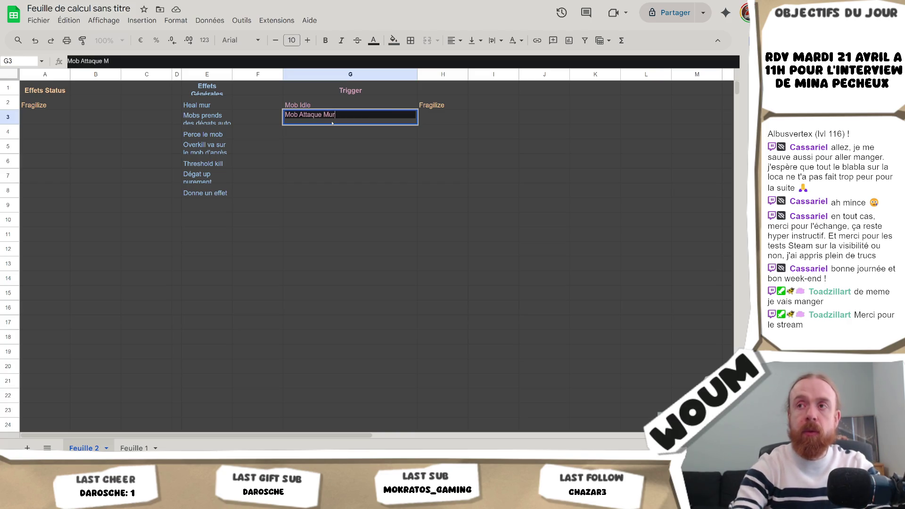
{"action": "key", "text": "Return"}
Give column B the header 'Effets', trimming it from 'Effets Unique'
{"action": "left_click", "coordinate": [220, 94]}
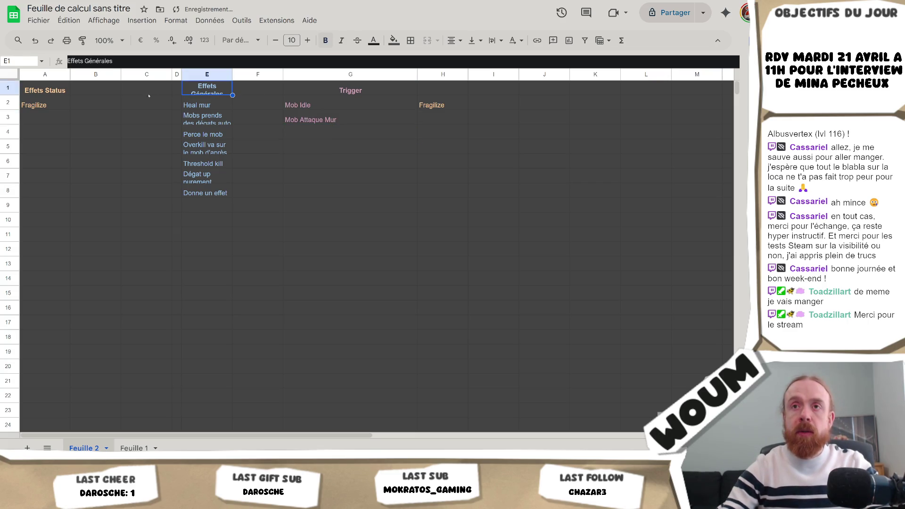
{"action": "left_click", "coordinate": [95, 87]}
{"action": "type", "text": "Effe"}
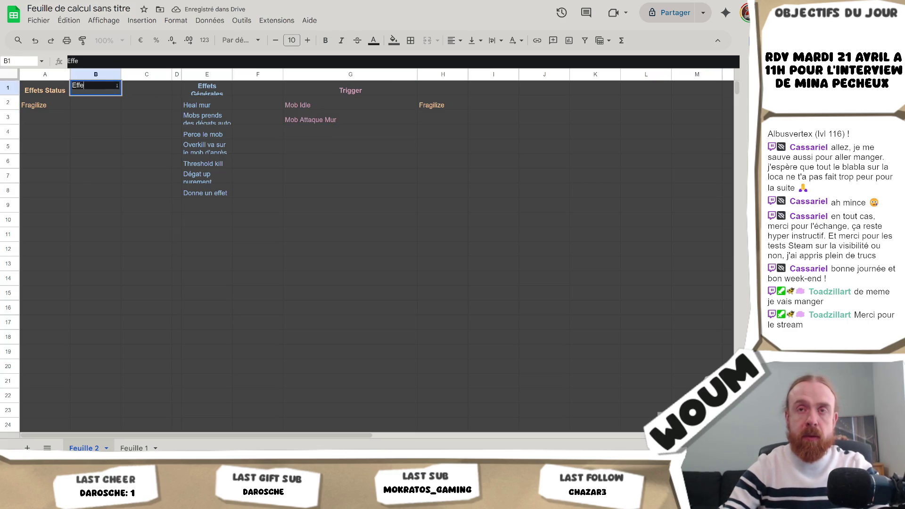
{"action": "type", "text": "ts Uniqu"}
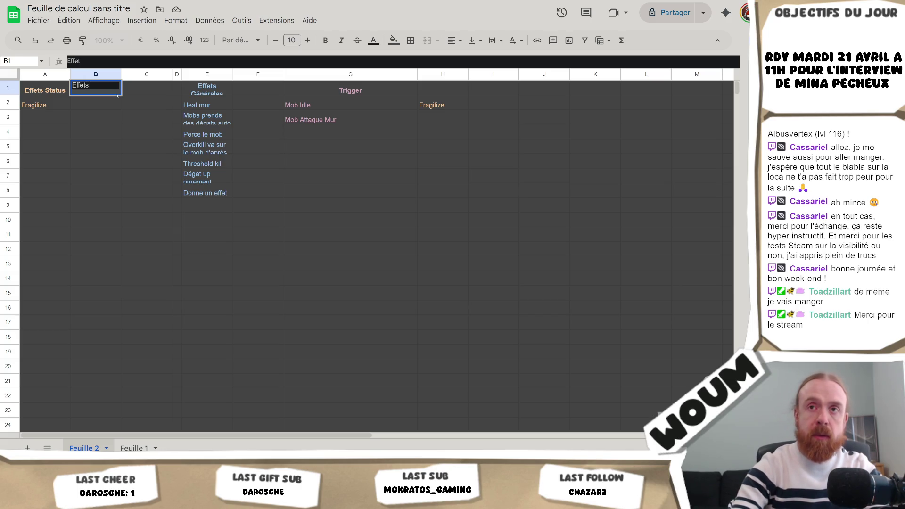
{"action": "key", "text": "Return"}
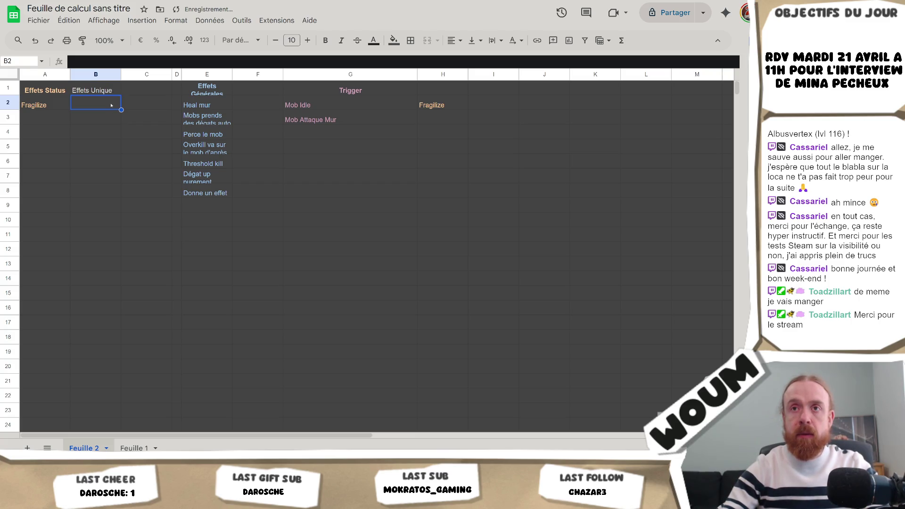
{"action": "double_click", "coordinate": [111, 105]}
{"action": "key", "text": "Return"}
{"action": "left_click", "coordinate": [114, 86]}
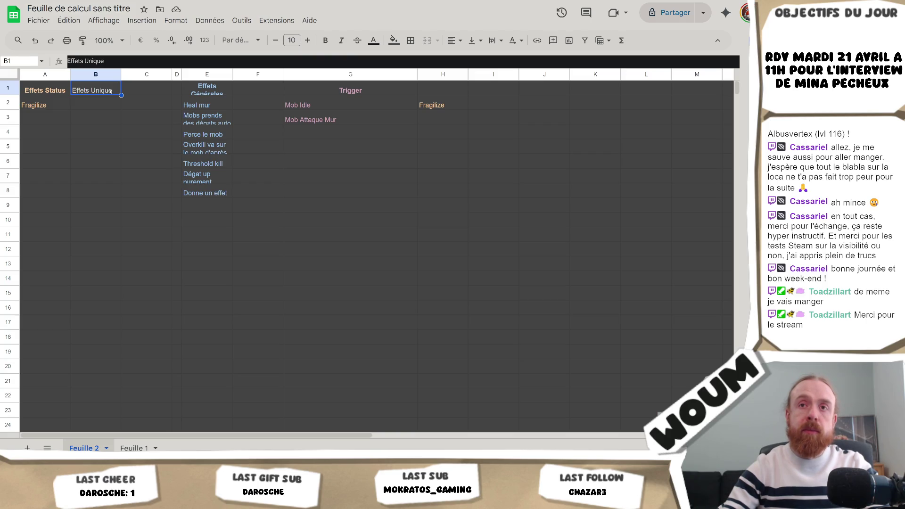
{"action": "double_click", "coordinate": [110, 89]}
{"action": "double_click", "coordinate": [109, 87]}
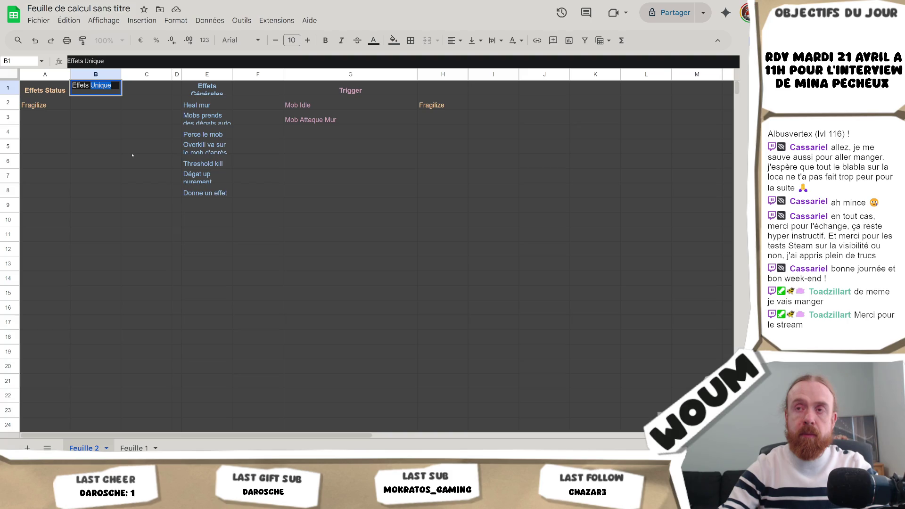
{"action": "key", "text": "BackSpace"}
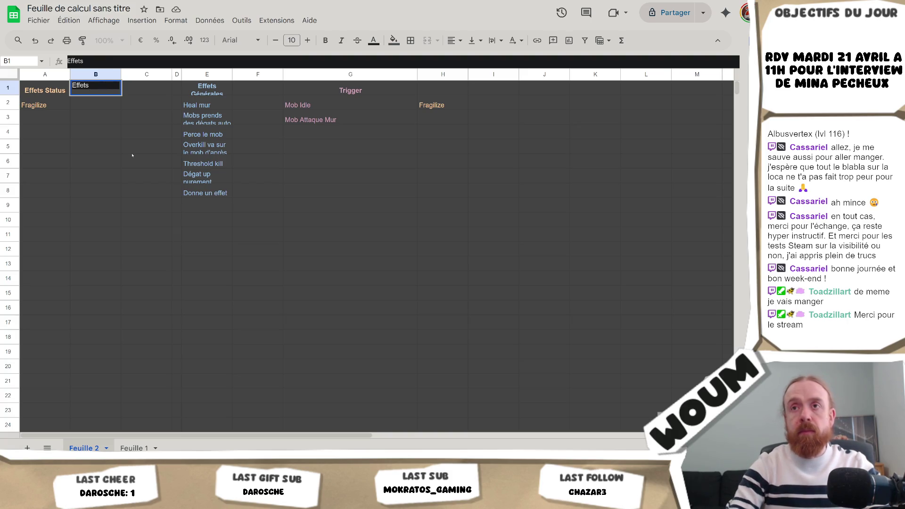
{"action": "key", "text": "Return"}
Enter 'Kill' in B2 and paste it into H3 beside Mob Attaque Mur
{"action": "type", "text": "Kill"}
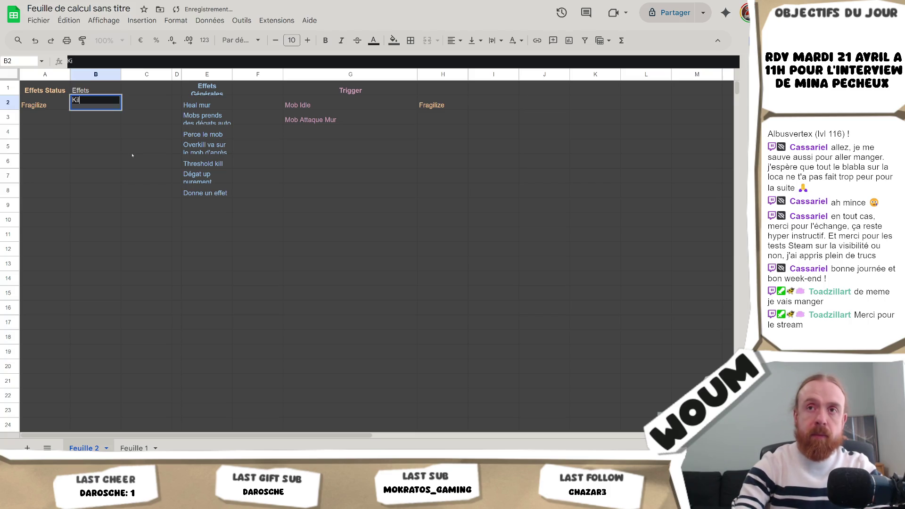
{"action": "key", "text": "ctrl+c"}
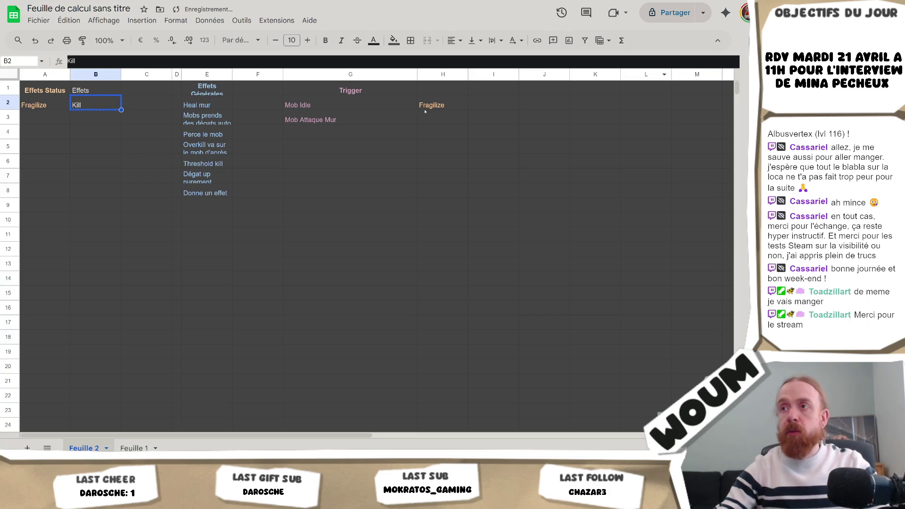
{"action": "left_click", "coordinate": [445, 118]}
{"action": "key", "text": "ctrl+v"}
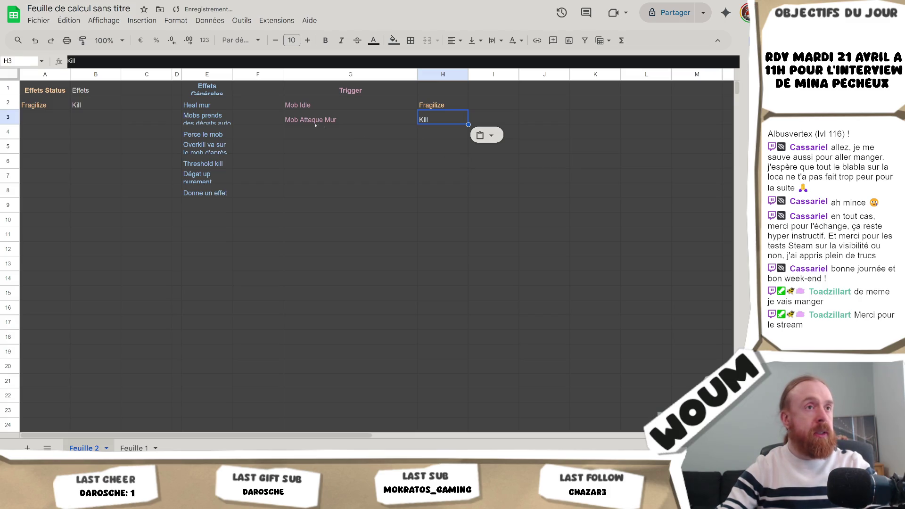
Check Relic_IdleTowerDoubleAttack in RelicData.cs, then select the Mob Attaque Mur–Kill pair
{"action": "key", "text": "alt+Tab"}
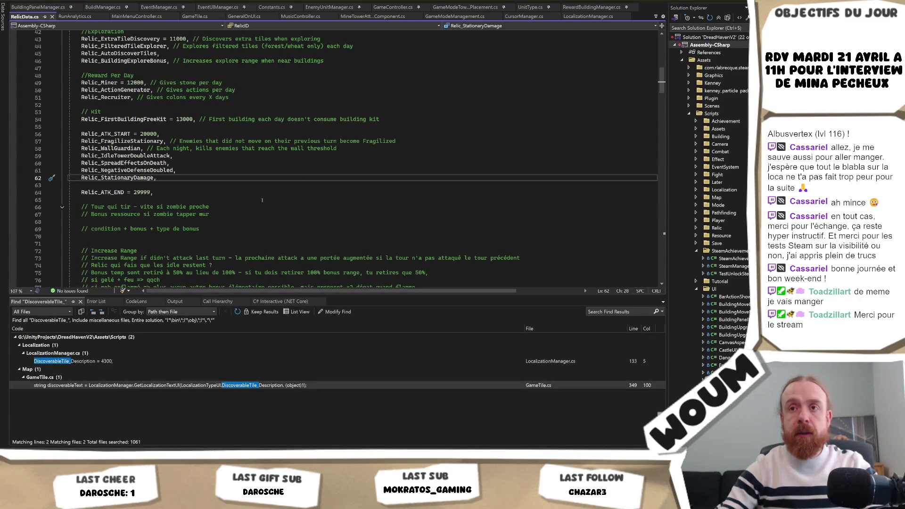
{"action": "double_click", "coordinate": [125, 155]}
{"action": "key", "text": "alt+Tab"}
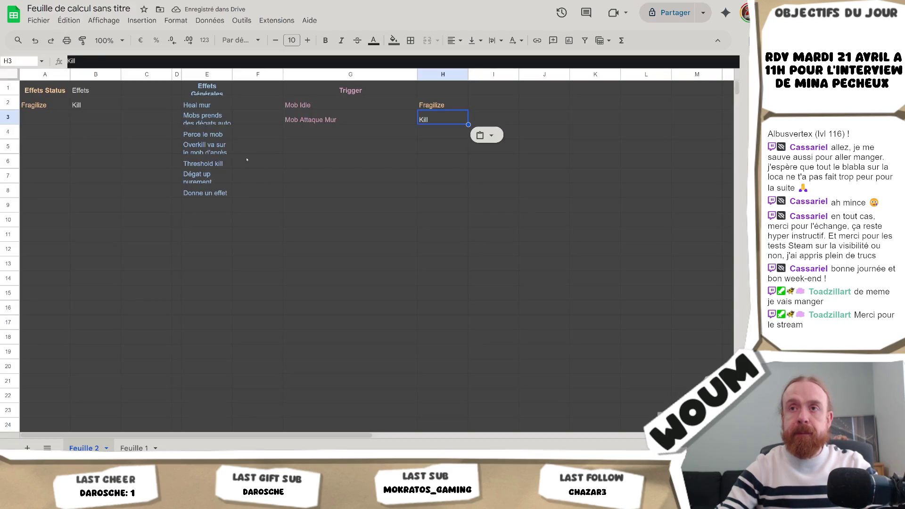
{"action": "left_click", "coordinate": [290, 120]}
{"action": "left_click_drag", "start_coordinate": [377, 119], "coordinate": [438, 125]}
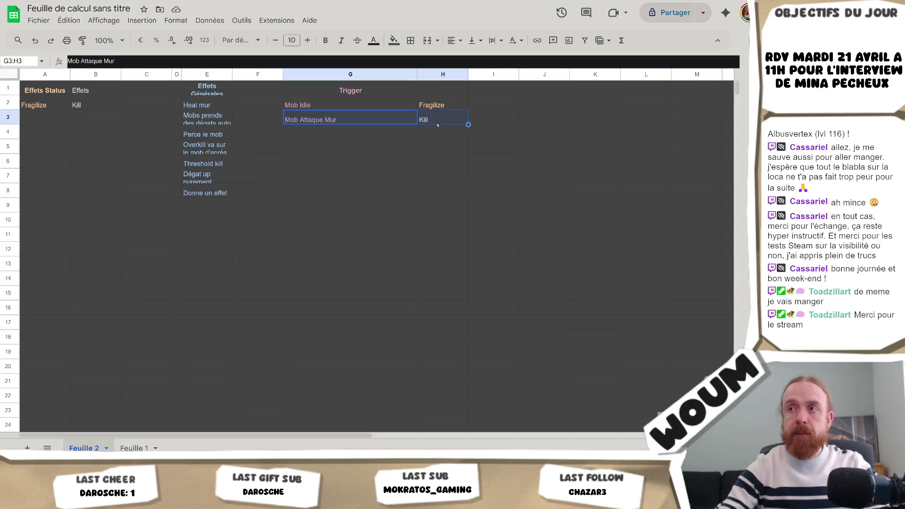
Move the Mob Attaque Mur and Kill pair down to row 4
{"action": "left_click_drag", "start_coordinate": [341, 121], "coordinate": [340, 136]}
{"action": "left_click", "coordinate": [336, 115]}
{"action": "left_click", "coordinate": [259, 116]}
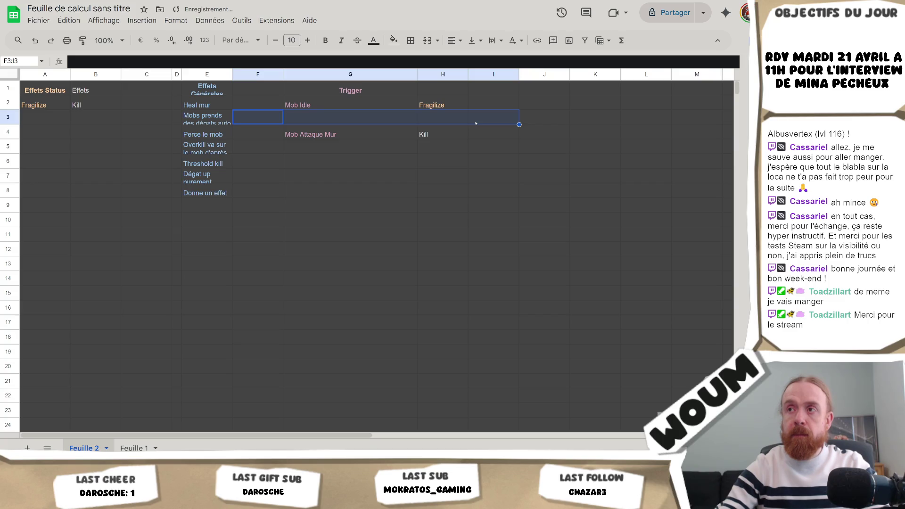
{"action": "left_click", "coordinate": [347, 123]}
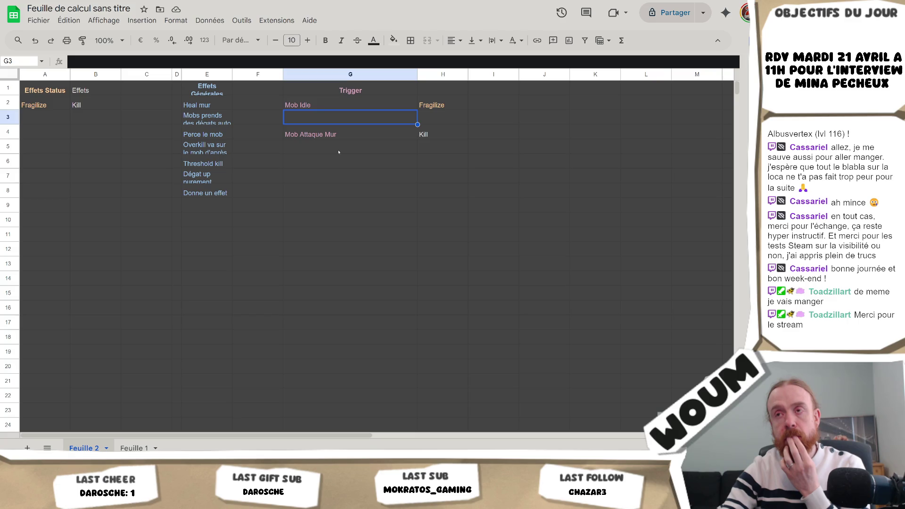
{"action": "left_click", "coordinate": [339, 152]}
{"action": "left_click", "coordinate": [349, 282]}
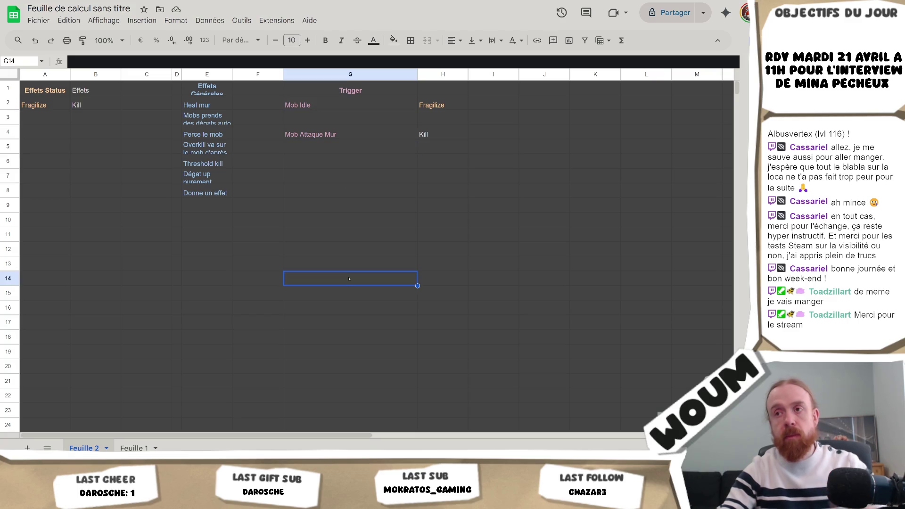
{"action": "left_click", "coordinate": [343, 329]}
Add a 'Tour Idle' trigger in G18 by pasting and editing Mob Idle
{"action": "left_click", "coordinate": [335, 101]}
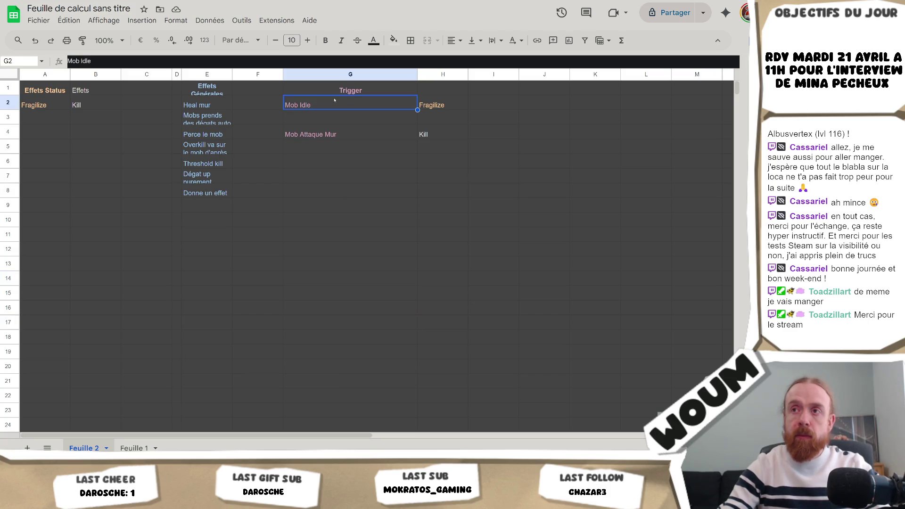
{"action": "left_click", "coordinate": [326, 340]}
{"action": "key", "text": "ctrl+v"}
{"action": "double_click", "coordinate": [318, 337]}
{"action": "key", "text": "ctrl+a"}
{"action": "type", "text": "Tour Idle"}
{"action": "key", "text": "Return"}
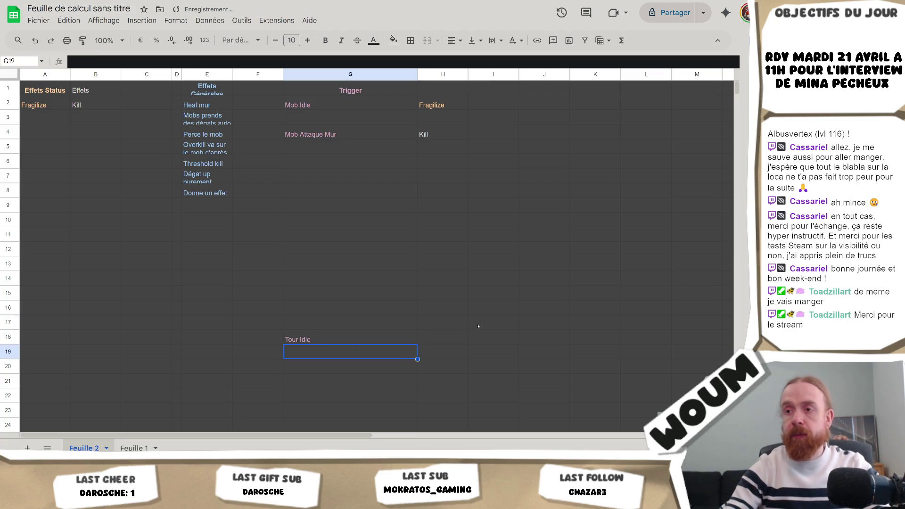
Enter 'Double Attaque' in B3 and paste it beside Tour Idle in H18
{"action": "left_click", "coordinate": [433, 338]}
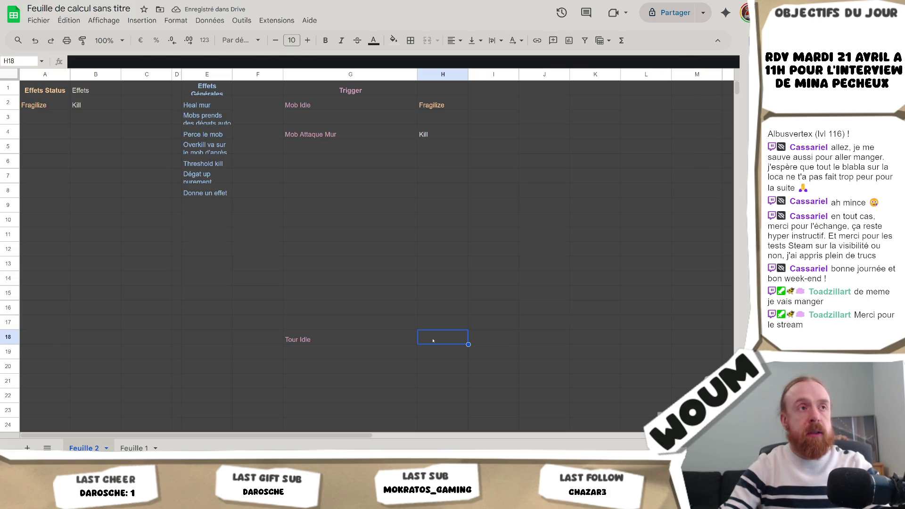
{"action": "key", "text": "alt+Tab"}
{"action": "key", "text": "alt+Tab"}
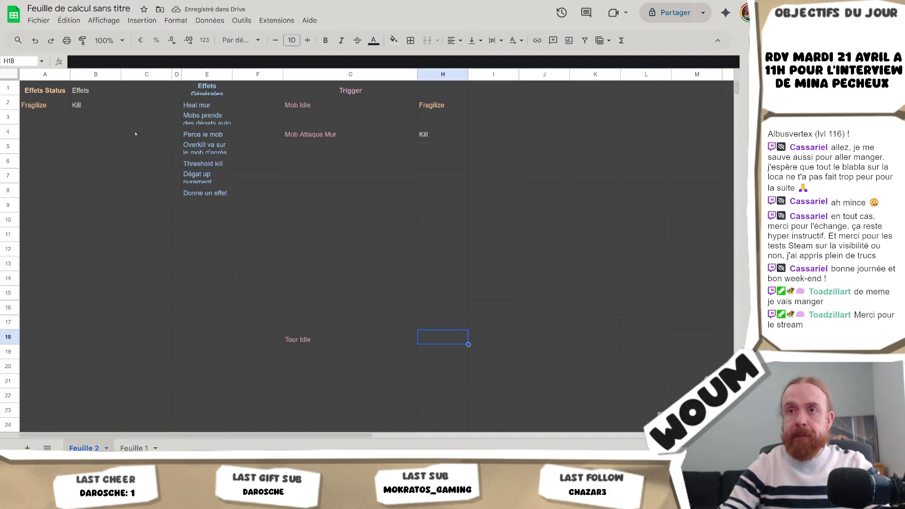
{"action": "left_click", "coordinate": [86, 122]}
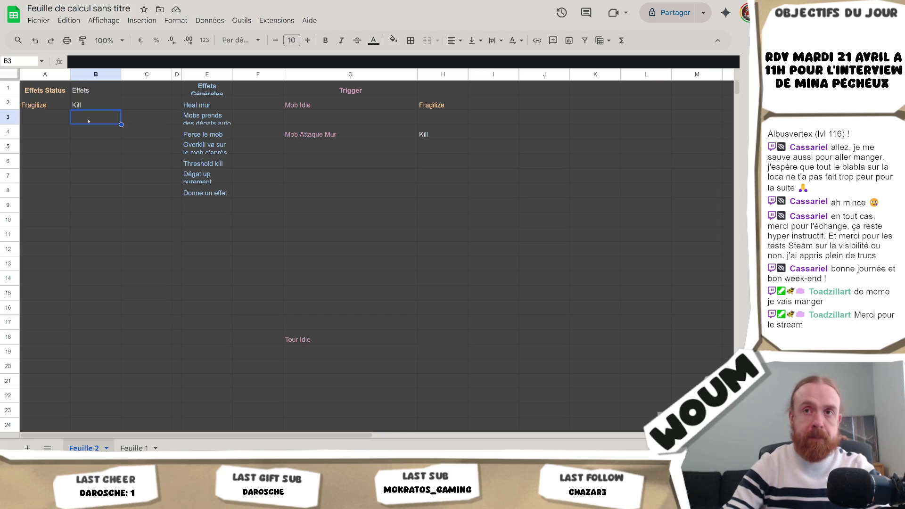
{"action": "type", "text": "Double Attaque"}
{"action": "key", "text": "ctrl+Return"}
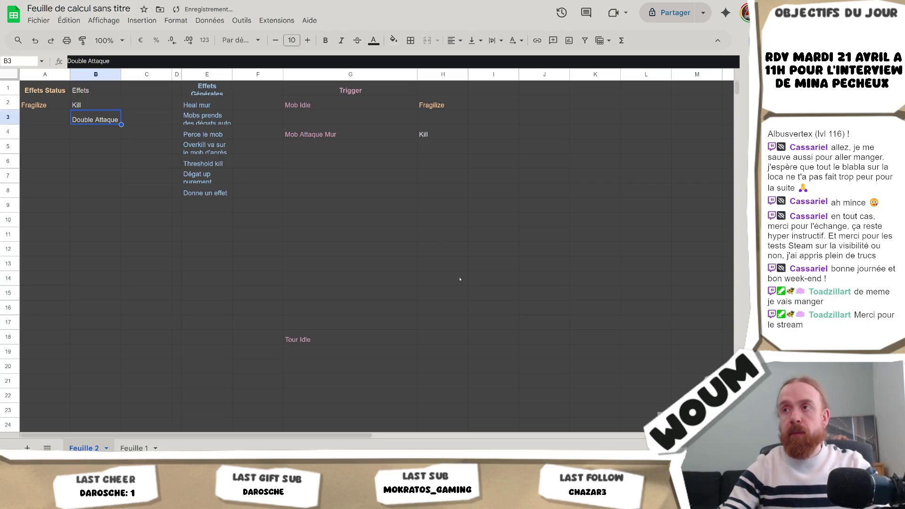
{"action": "left_click", "coordinate": [466, 337]}
{"action": "key", "text": "ctrl+v"}
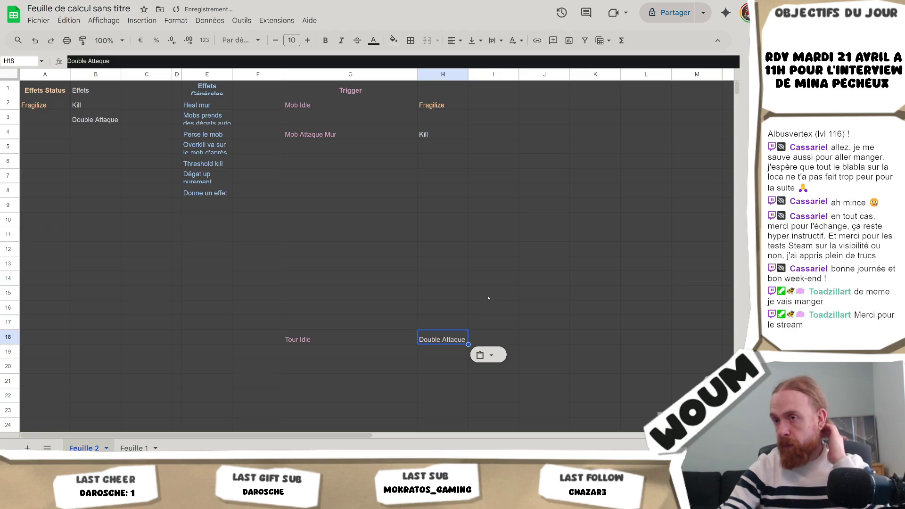
{"action": "key", "text": "alt+Tab"}
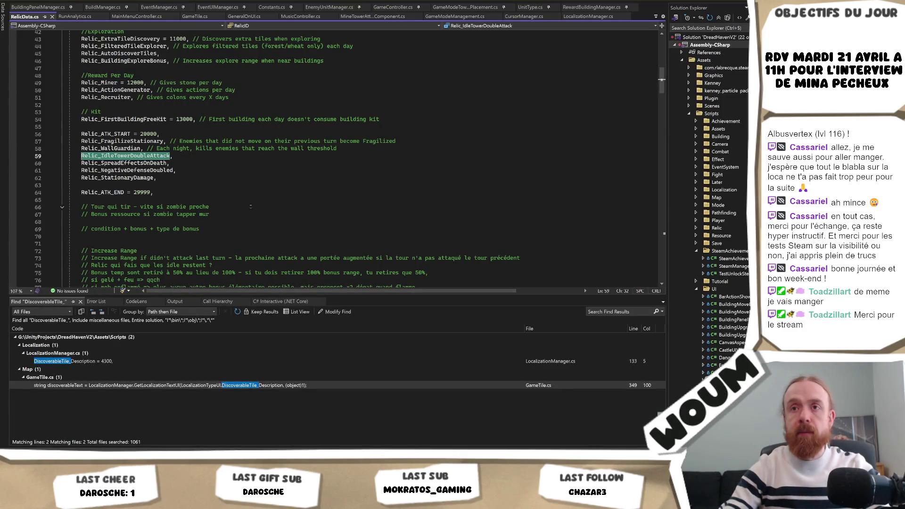
Add a 'Mob Meurt' trigger in G3 by copying and editing Mob Idle
{"action": "key", "text": "alt+Tab"}
{"action": "left_click", "coordinate": [329, 115]}
{"action": "left_click", "coordinate": [330, 105]}
{"action": "key", "text": "ctrl+c"}
{"action": "left_click", "coordinate": [339, 119]}
{"action": "key", "text": "ctrl+v"}
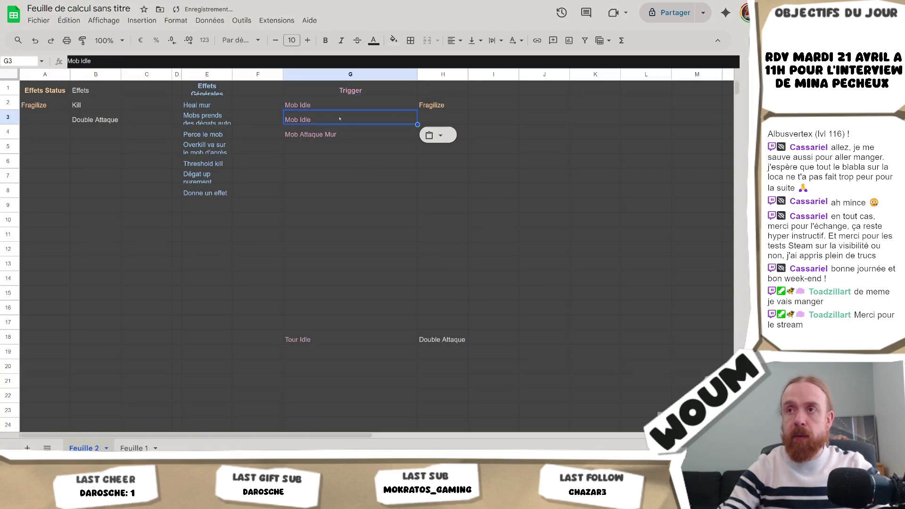
{"action": "double_click", "coordinate": [349, 121]}
{"action": "key", "text": "BackSpace"}
{"action": "key", "text": "BackSpace"}
{"action": "key", "text": "BackSpace"}
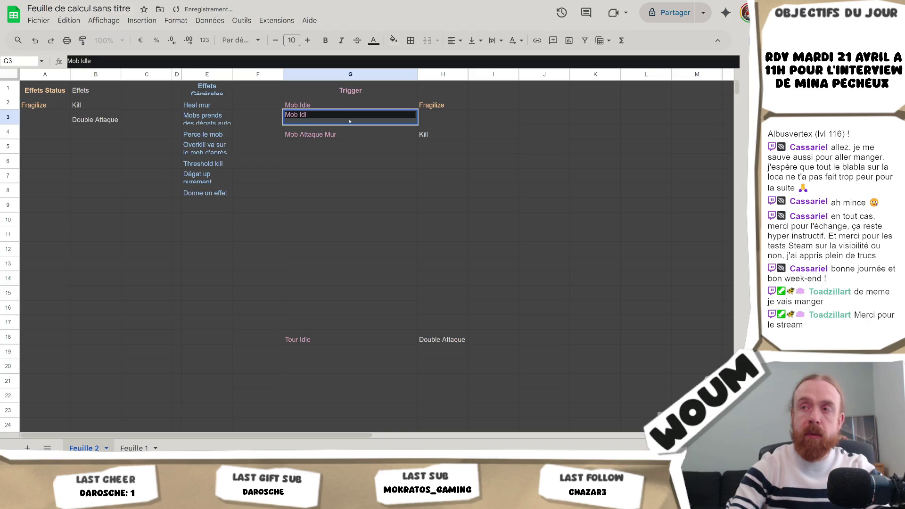
{"action": "type", "text": "Meurt"}
{"action": "key", "text": "Tab"}
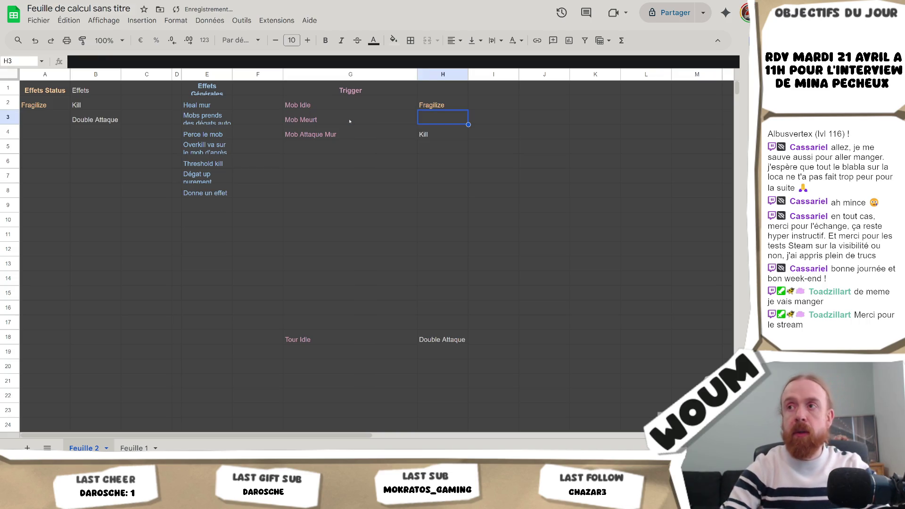
Enter 'Spread Effect' in A3 under Fragilize
{"action": "left_click", "coordinate": [51, 106]}
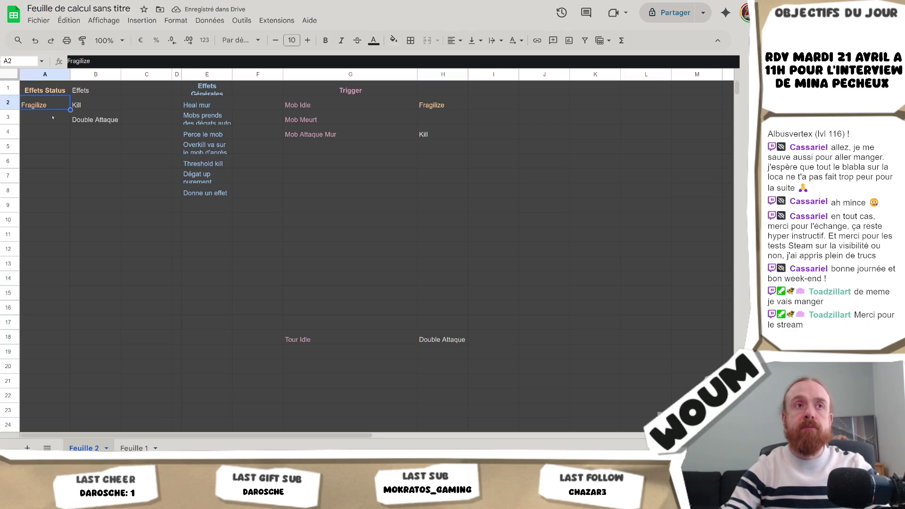
{"action": "key", "text": "ctrl+c"}
{"action": "left_click", "coordinate": [53, 117]}
{"action": "key", "text": "ctrl+v"}
{"action": "double_click", "coordinate": [52, 117]}
{"action": "type", "text": "Spre"}
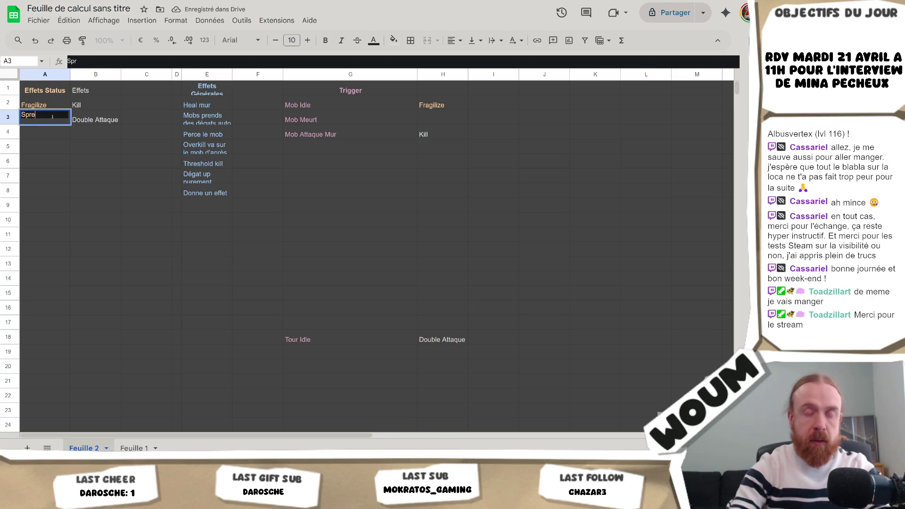
{"action": "type", "text": "ad Effect"}
{"action": "key", "text": "Return"}
Paste Spread Effect into the effect cell beside Mob Meurt
{"action": "left_click", "coordinate": [53, 119]}
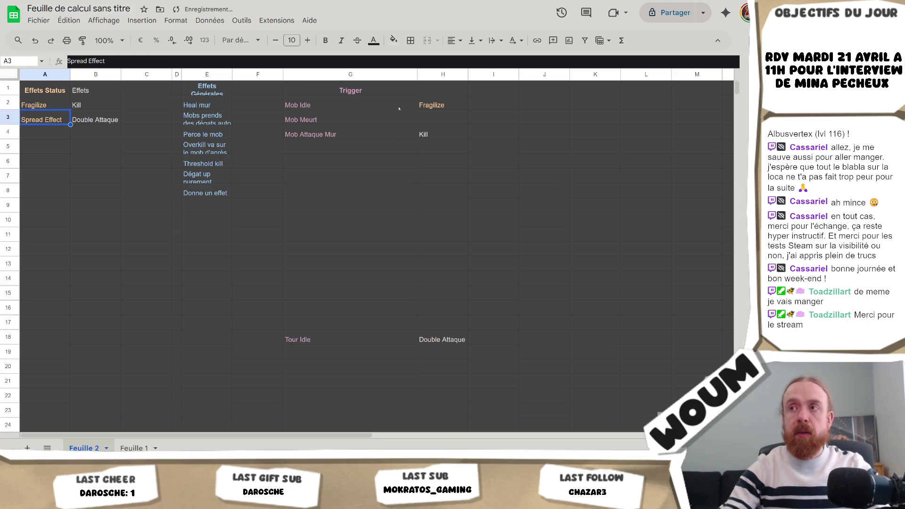
{"action": "key", "text": "ctrl+c"}
{"action": "left_click", "coordinate": [473, 132]}
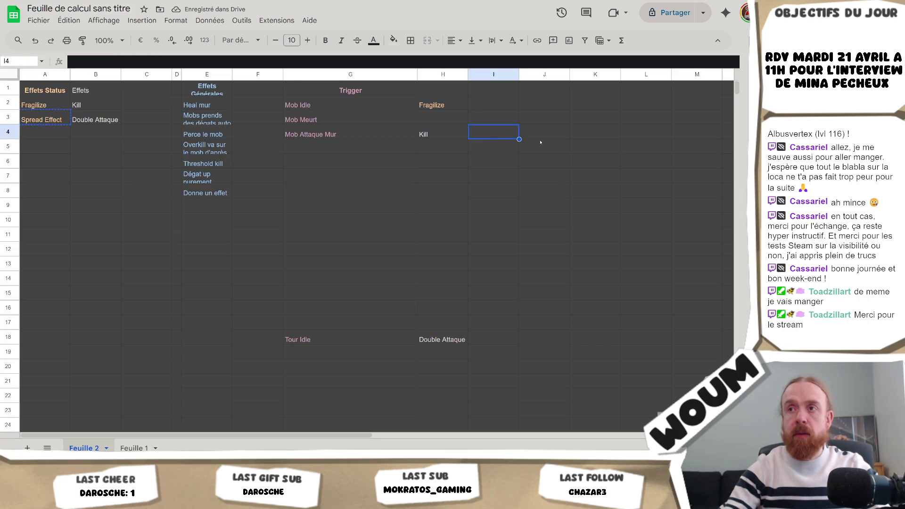
{"action": "left_click", "coordinate": [479, 115]}
{"action": "key", "text": "ctrl+v"}
Compare relic names in RelicData.cs, then reselect Double Attaque in B3
{"action": "key", "text": "alt+Tab"}
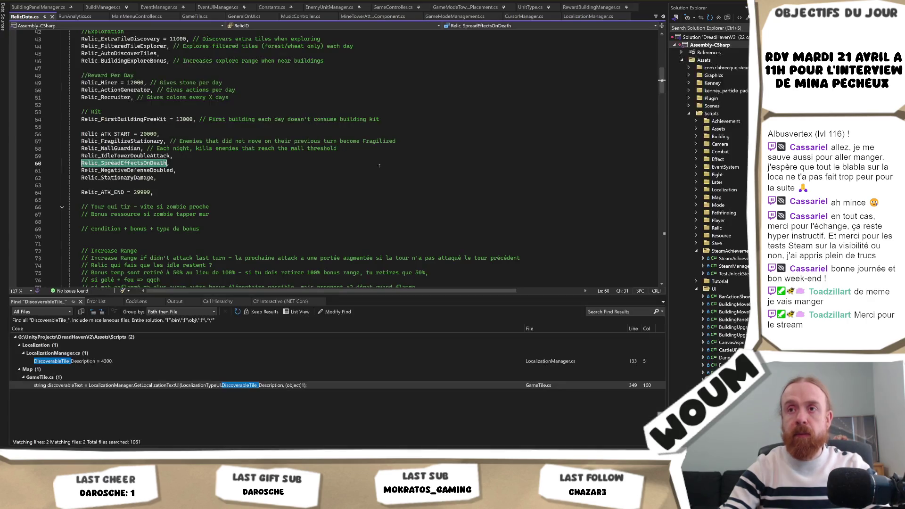
{"action": "key", "text": "alt+Tab"}
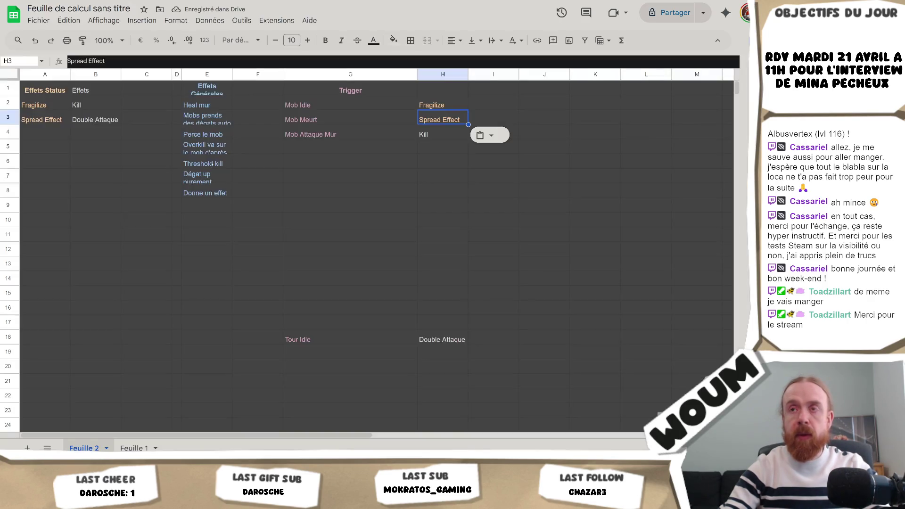
{"action": "left_click", "coordinate": [103, 137]}
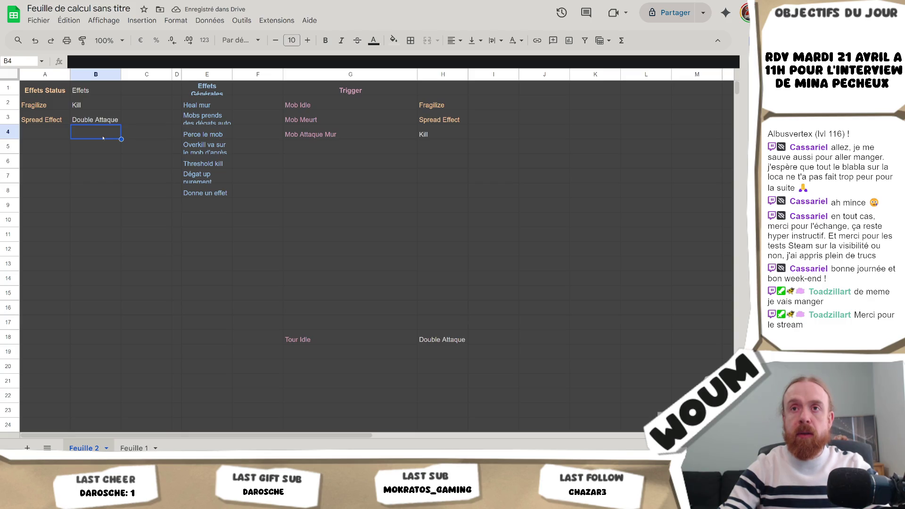
{"action": "key", "text": "Return"}
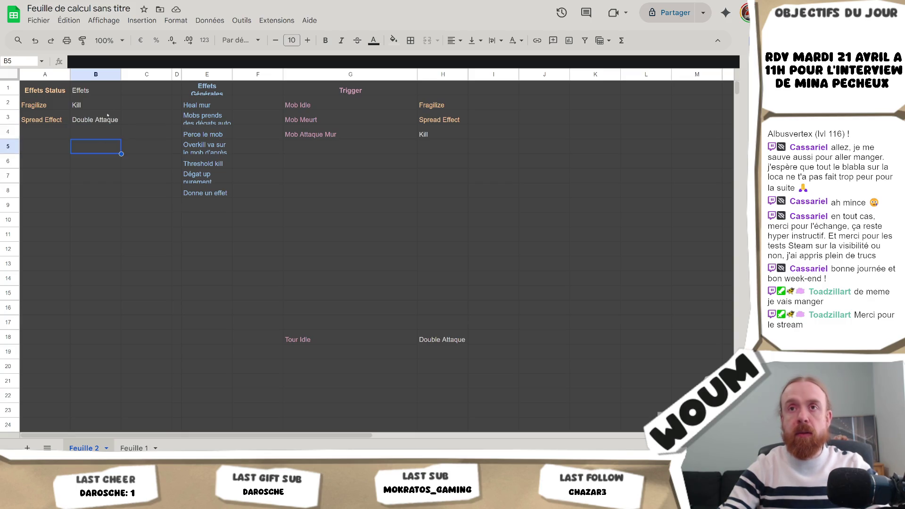
{"action": "left_click", "coordinate": [107, 116]}
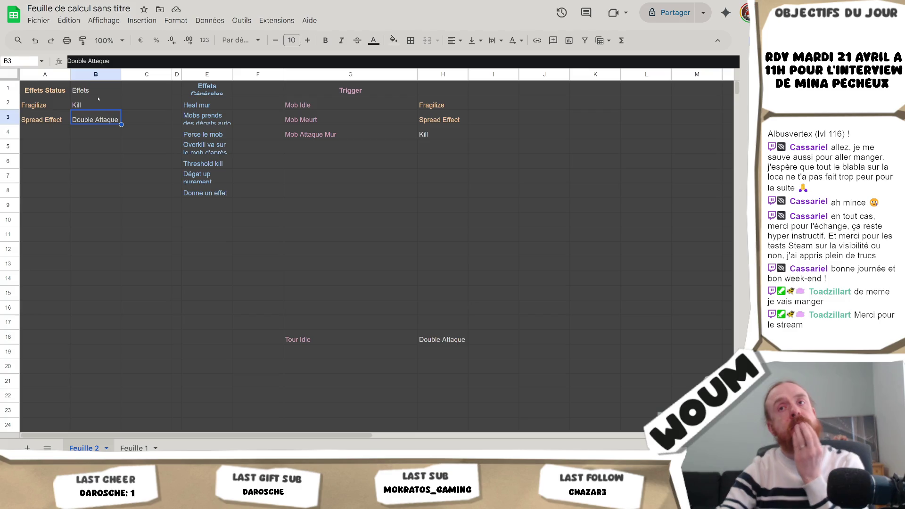
Clear the Effets Générales list in column E
{"action": "left_click", "coordinate": [139, 90]}
{"action": "left_click", "coordinate": [200, 85]}
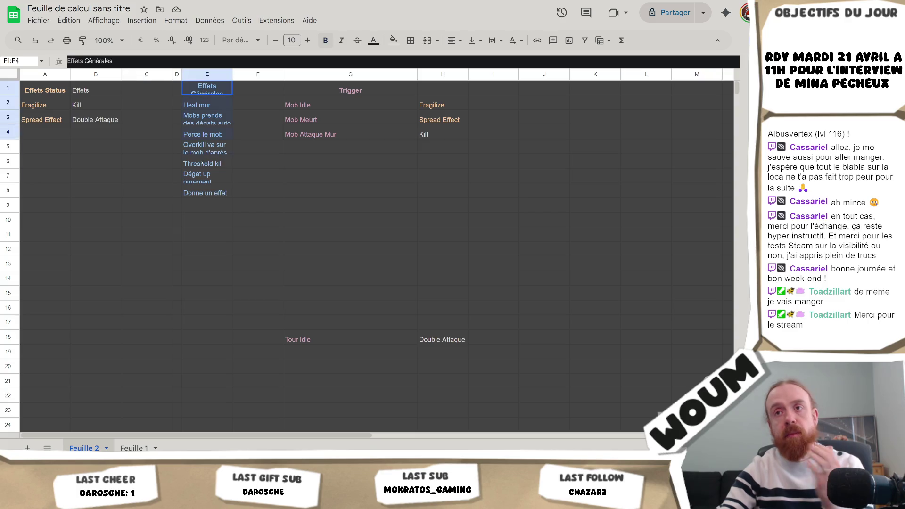
{"action": "key", "text": "ctrl+shift+Down"}
{"action": "key", "text": "Delete"}
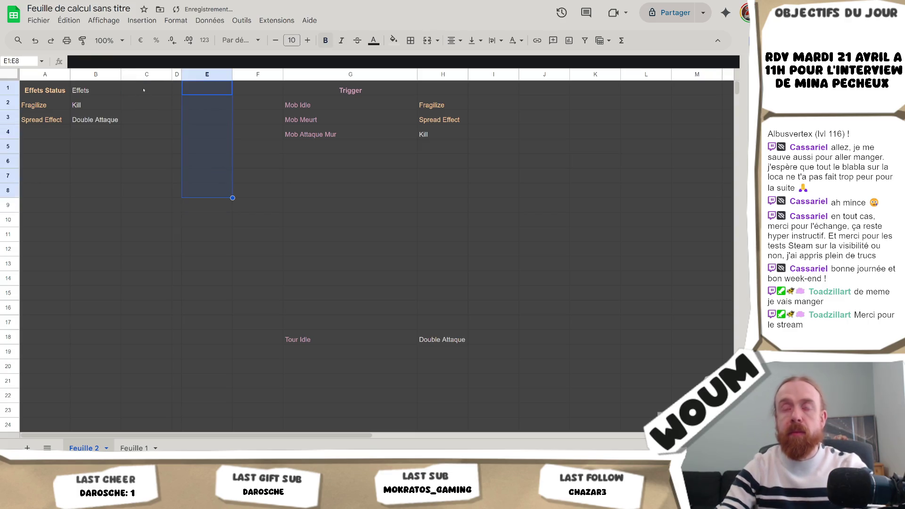
Add an 'Effets Unique' header in C1 after checking the relic list in RelicData.cs
{"action": "key", "text": "alt+Tab"}
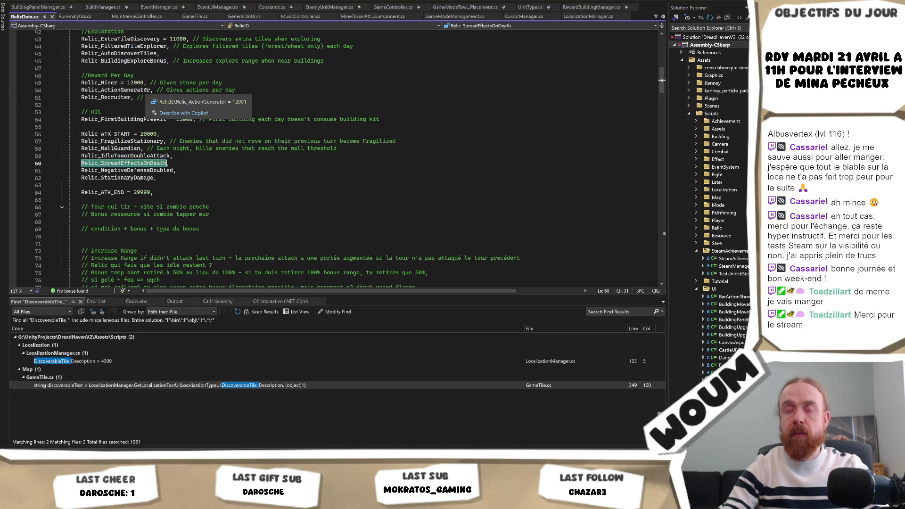
{"action": "key", "text": "alt+Tab"}
{"action": "double_click", "coordinate": [88, 135]}
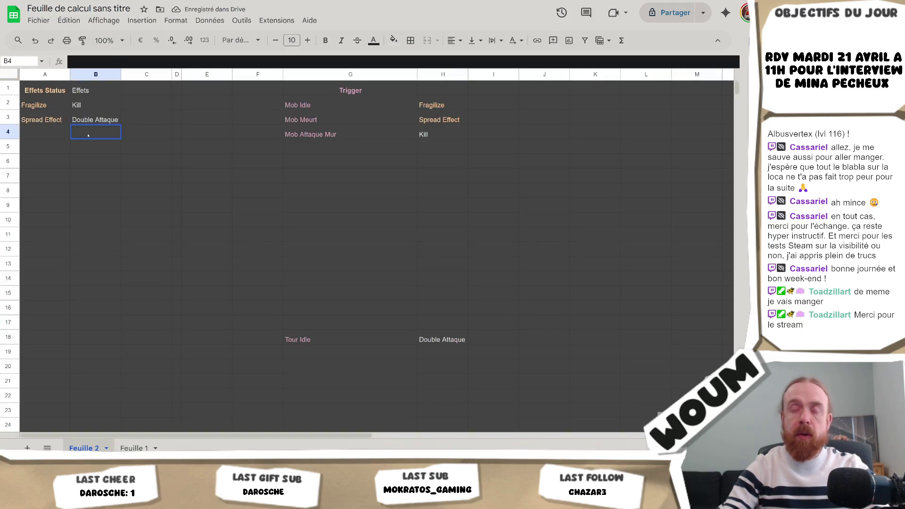
{"action": "key", "text": "alt+Tab"}
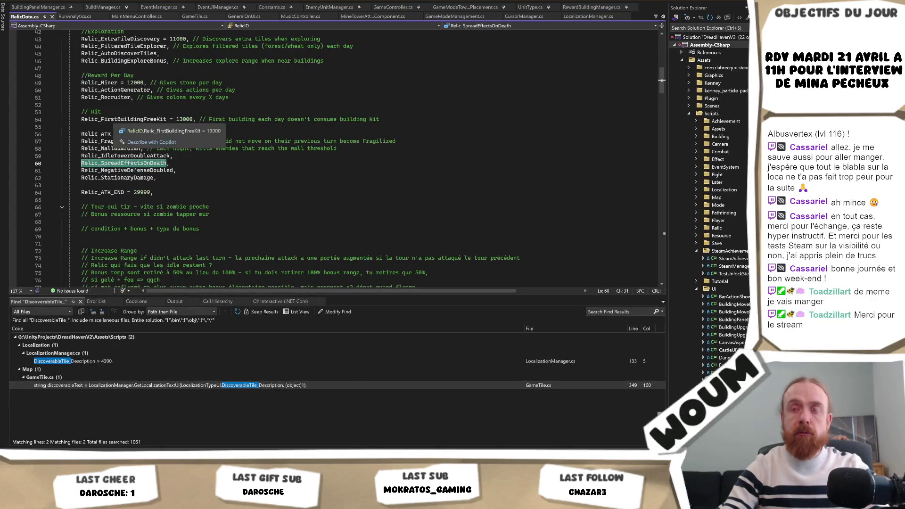
{"action": "key", "text": "alt+Tab"}
{"action": "left_click", "coordinate": [147, 89]}
{"action": "type", "text": "Effets Unique"}
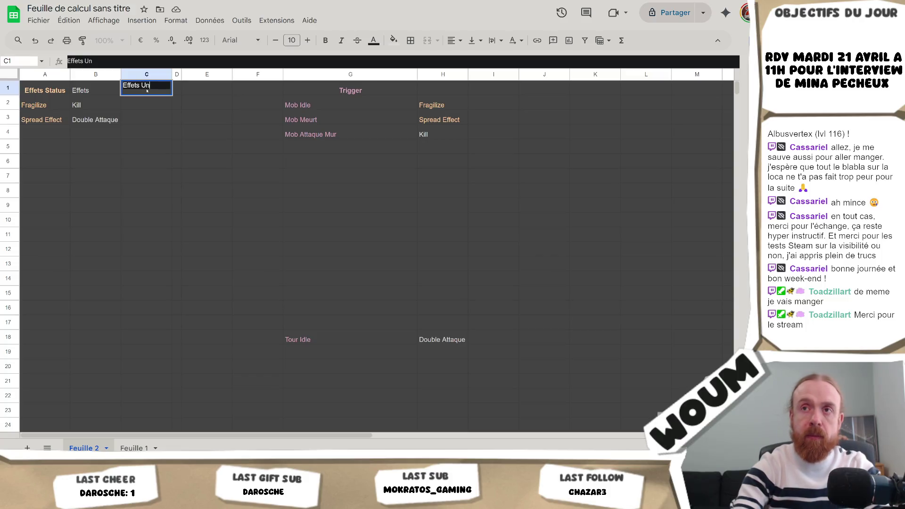
{"action": "key", "text": "Return"}
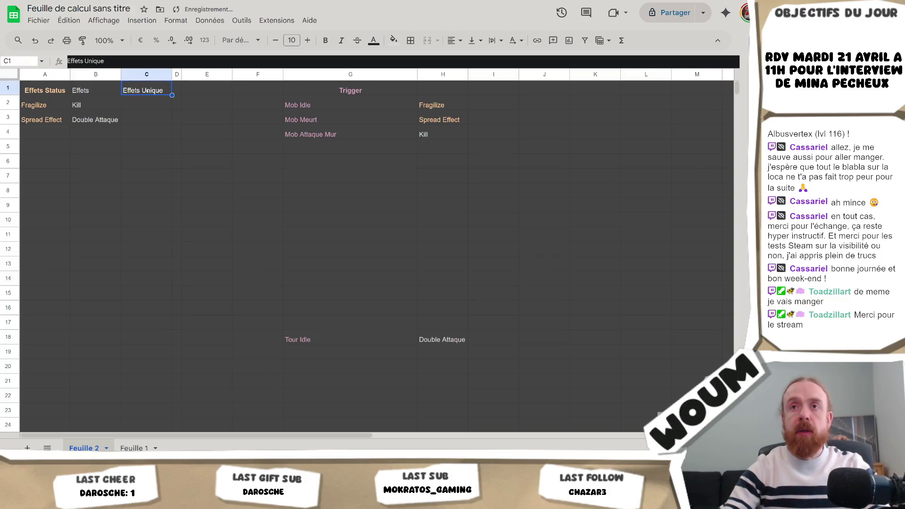
Enter 'Double Effet Defense -' in C2 and paste it into I4 beside Kill
{"action": "key", "text": "alt+Tab"}
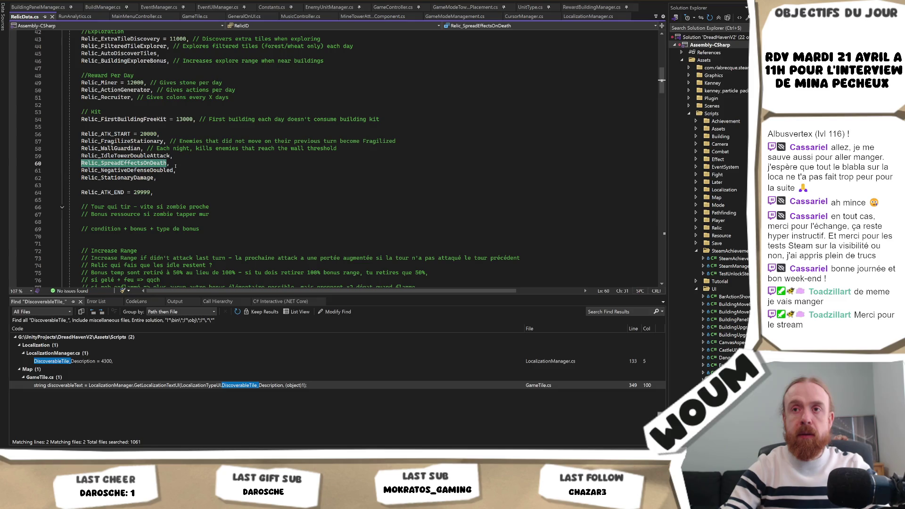
{"action": "key", "text": "alt+Tab"}
{"action": "left_click", "coordinate": [142, 108]}
{"action": "type", "text": "Double"}
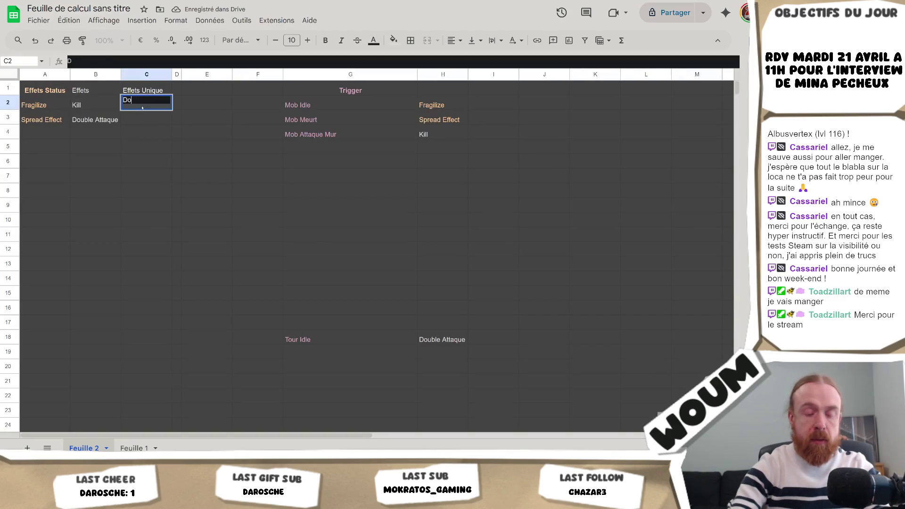
{"action": "key", "text": "alt+Tab"}
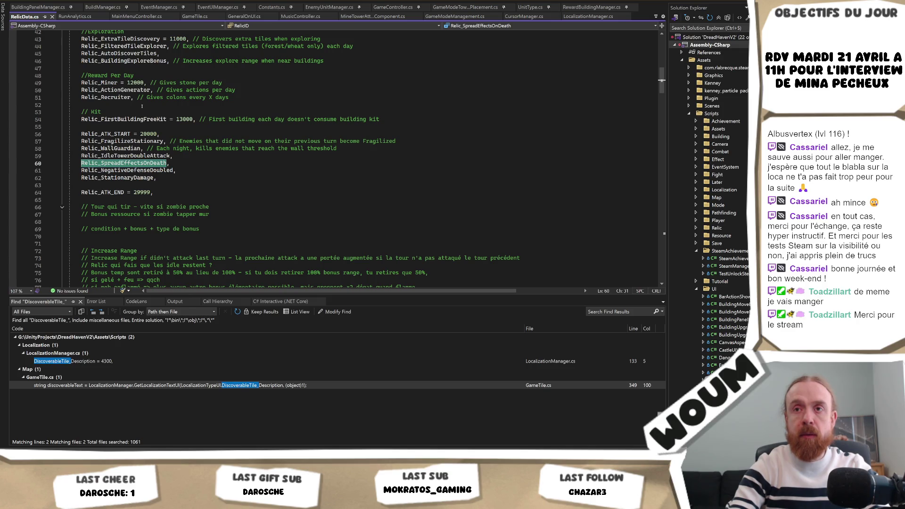
{"action": "key", "text": "alt+Tab"}
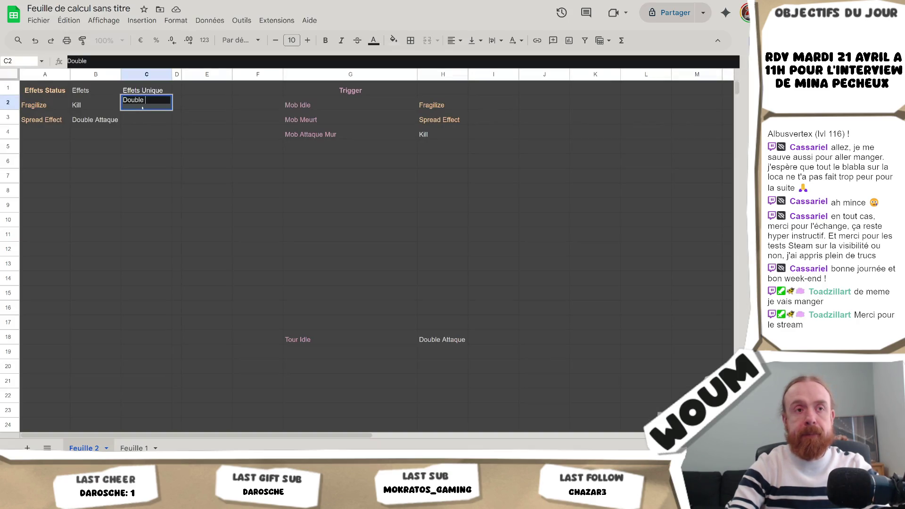
{"action": "type", "text": "Effet Defen"}
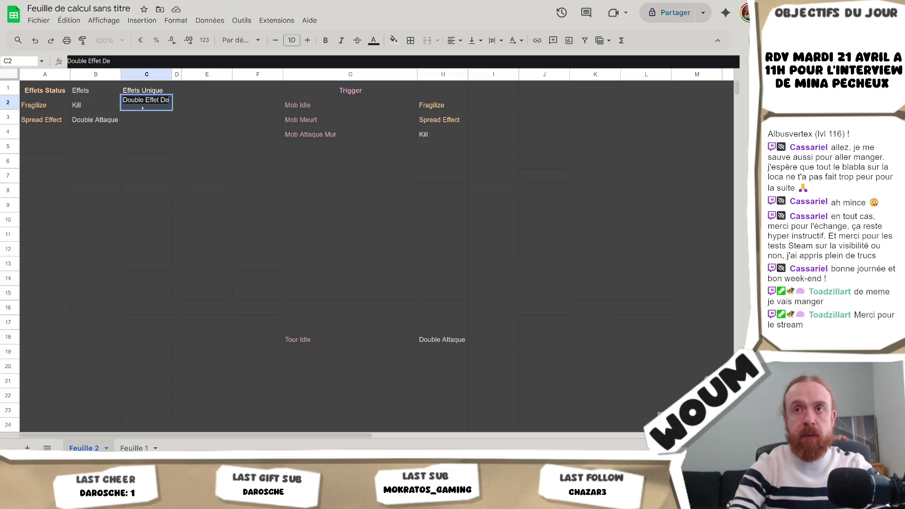
{"action": "type", "text": "se -"}
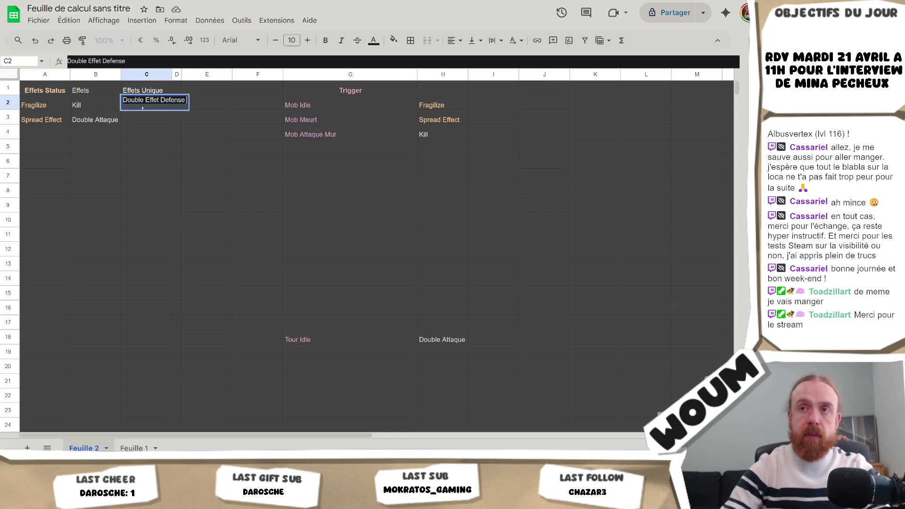
{"action": "key", "text": "Return"}
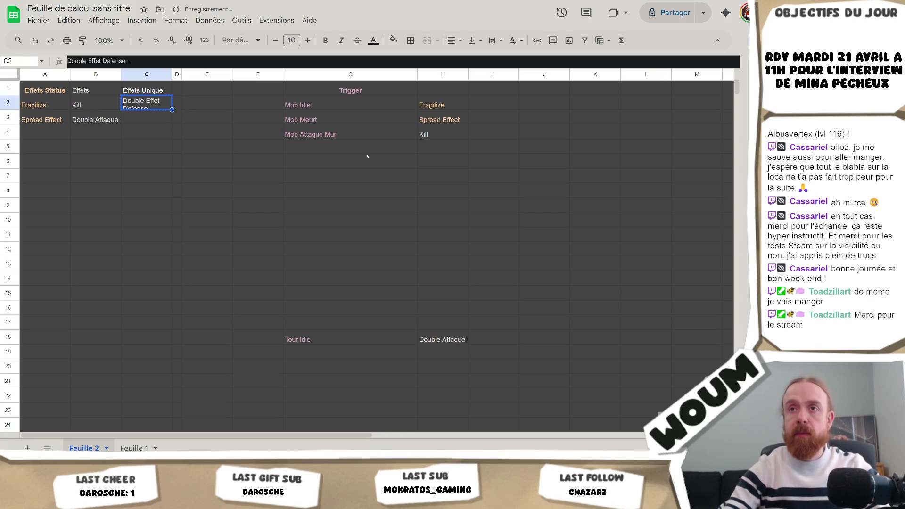
{"action": "left_click", "coordinate": [512, 138]}
{"action": "key", "text": "ctrl+v"}
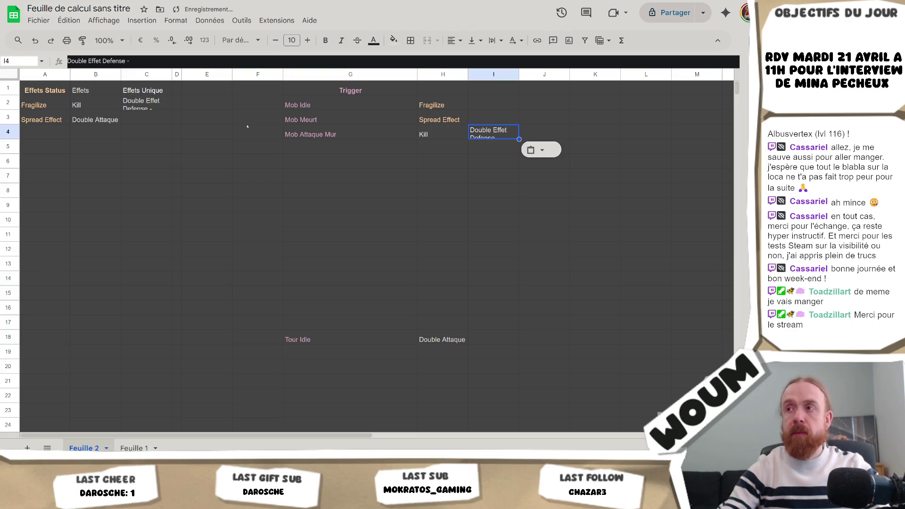
Rename the C2 entry to 'x2 Effet Defense -'
{"action": "left_click", "coordinate": [122, 101]}
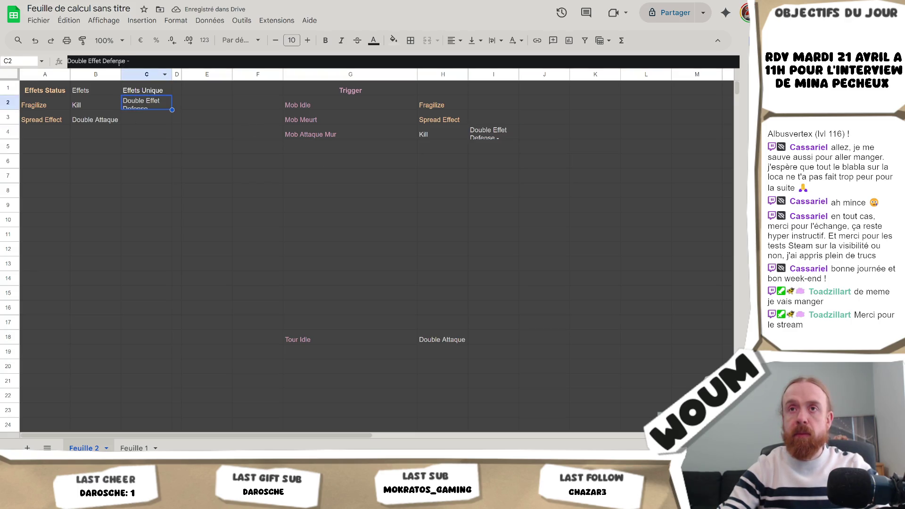
{"action": "double_click", "coordinate": [88, 61]}
{"action": "type", "text": "x2"}
{"action": "key", "text": "Return"}
Compare the C2 and I4 defense entries with the NegativeDefenseDoubled relic in RelicData.cs
{"action": "left_click", "coordinate": [146, 102]}
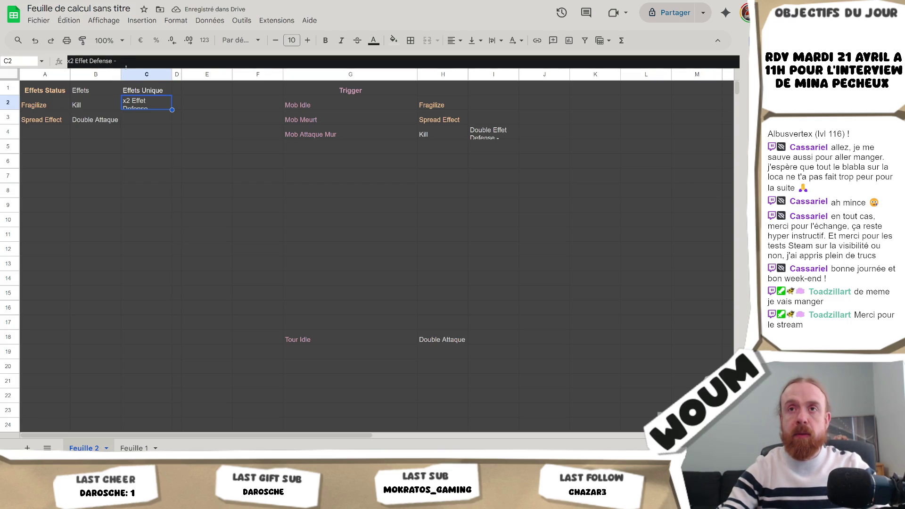
{"action": "left_click", "coordinate": [122, 62]}
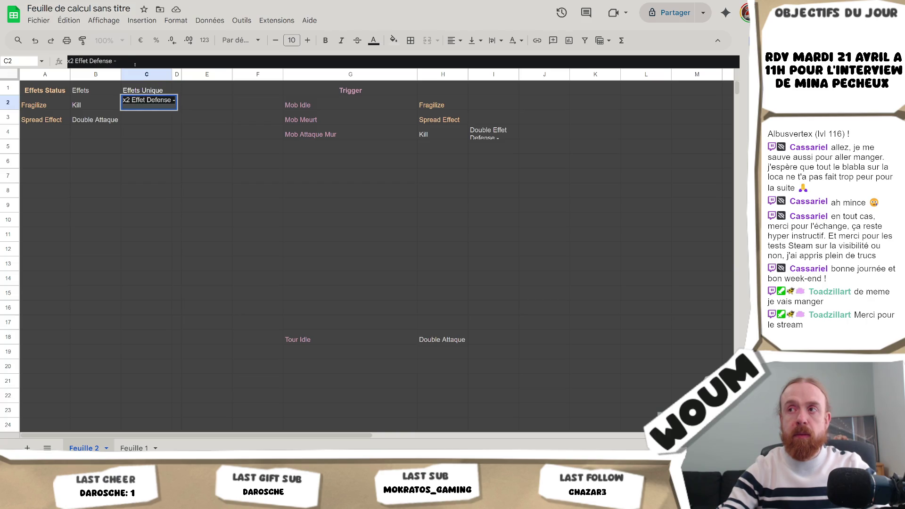
{"action": "key", "text": "ctrl+a"}
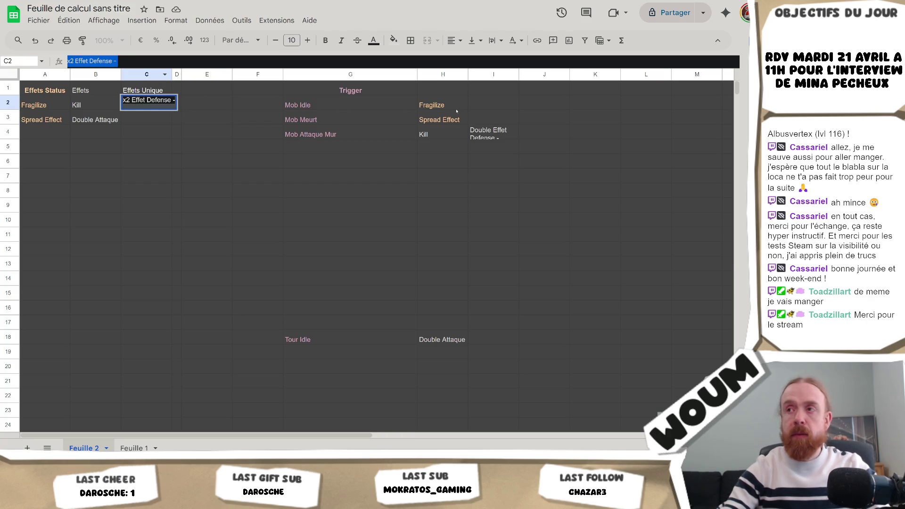
{"action": "left_click", "coordinate": [503, 138]}
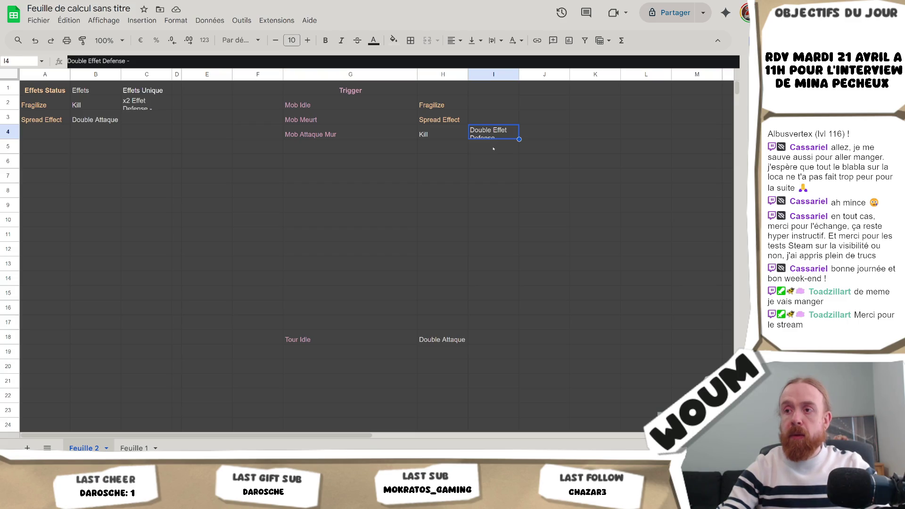
{"action": "key", "text": "alt+Tab"}
{"action": "key", "text": "alt+Tab"}
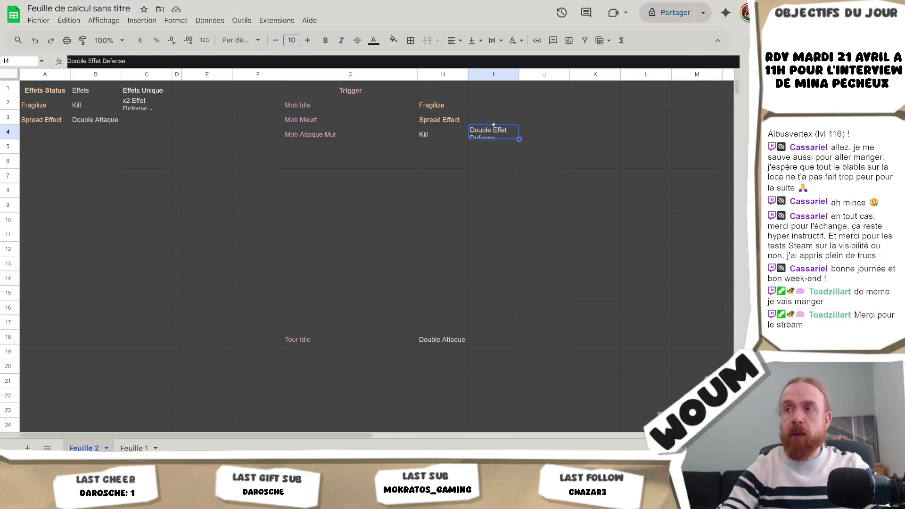
{"action": "key", "text": "alt+Tab"}
{"action": "left_click", "coordinate": [144, 172]}
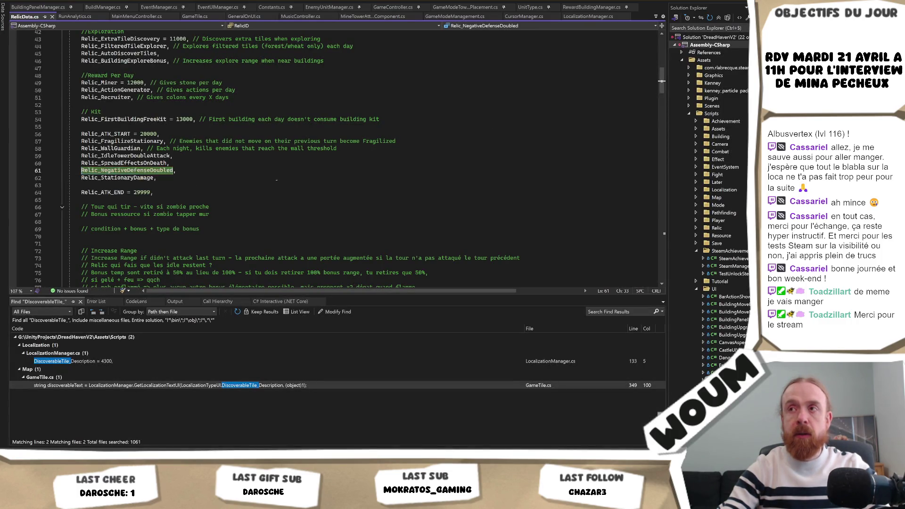
Select G2:I4, covering the Mob Idle, Mob Meurt and Mob Attaque Mur triggers with their effects
{"action": "key", "text": "alt+Tab"}
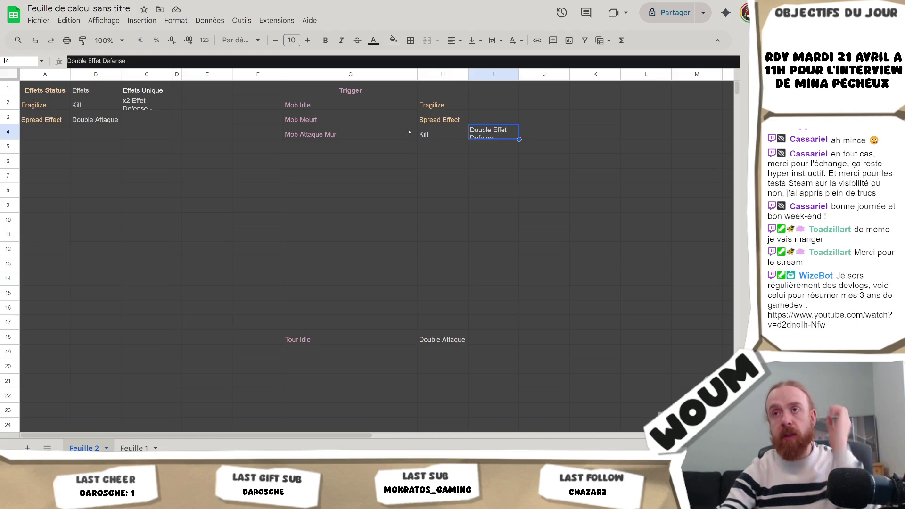
{"action": "left_click", "coordinate": [360, 107]}
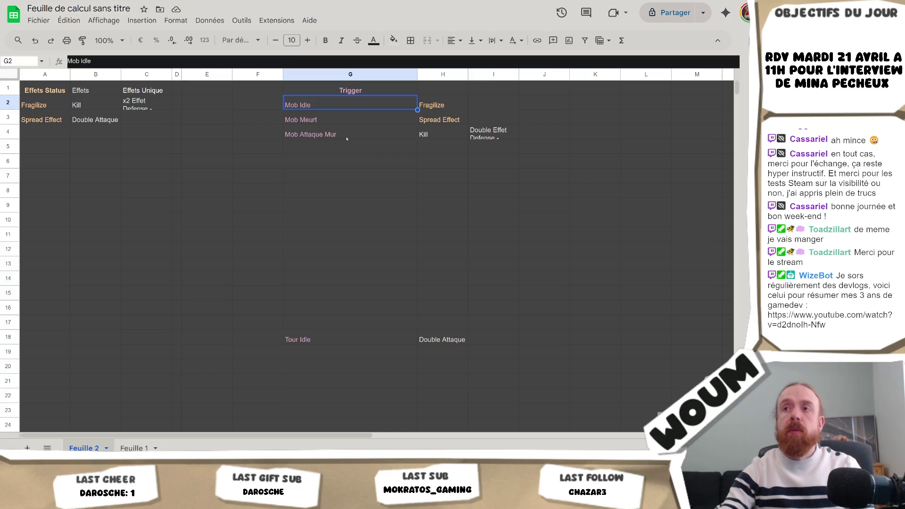
{"action": "mouse_move", "coordinate": [338, 108]}
{"action": "left_mouse_down"}
{"action": "mouse_move", "coordinate": [340, 121]}
{"action": "mouse_move", "coordinate": [485, 134]}
{"action": "left_mouse_up"}
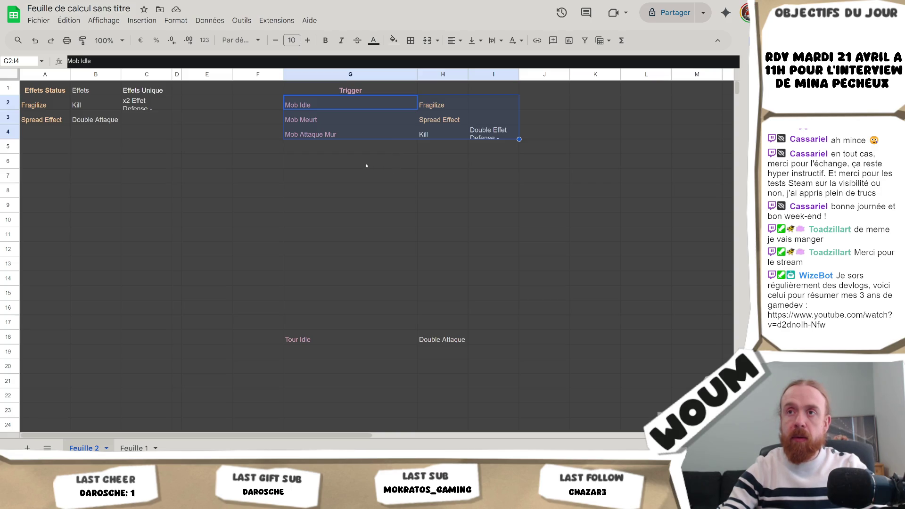
Paste the trigger rows at G8 and copy G5:I7's dark styling onto the emptied top rows
{"action": "left_click", "coordinate": [325, 193]}
{"action": "key", "text": "ctrl+v"}
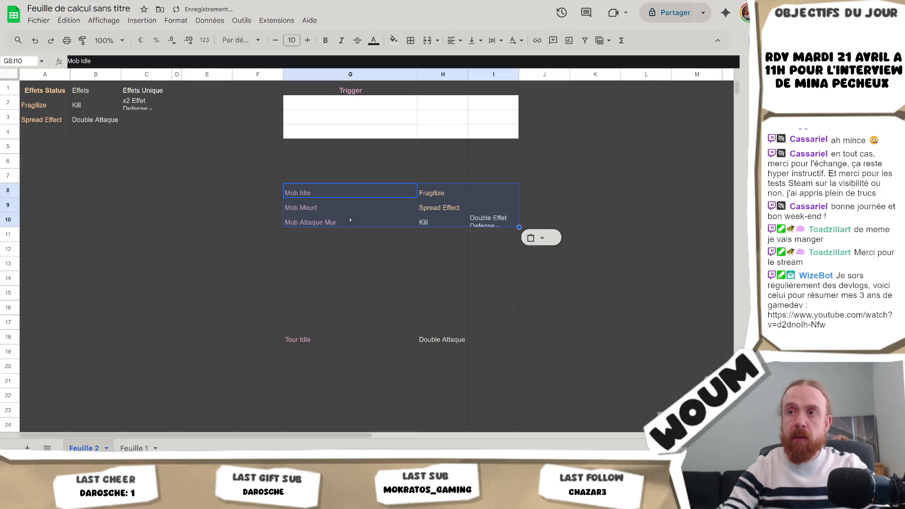
{"action": "left_click_drag", "start_coordinate": [330, 147], "coordinate": [495, 177]}
{"action": "key", "text": "ctrl+c"}
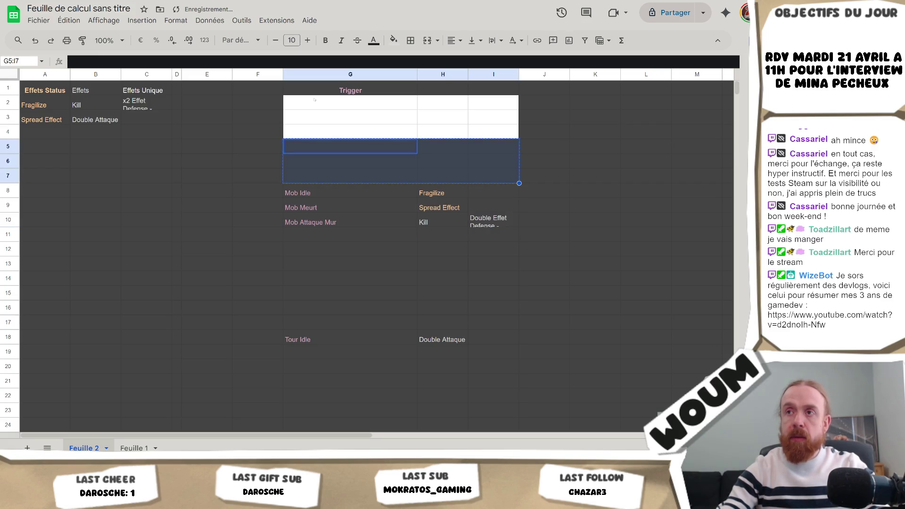
{"action": "left_click", "coordinate": [324, 106]}
{"action": "key", "text": "ctrl+v"}
Enter the new trigger 'Change Des effets' in G2
{"action": "double_click", "coordinate": [325, 107]}
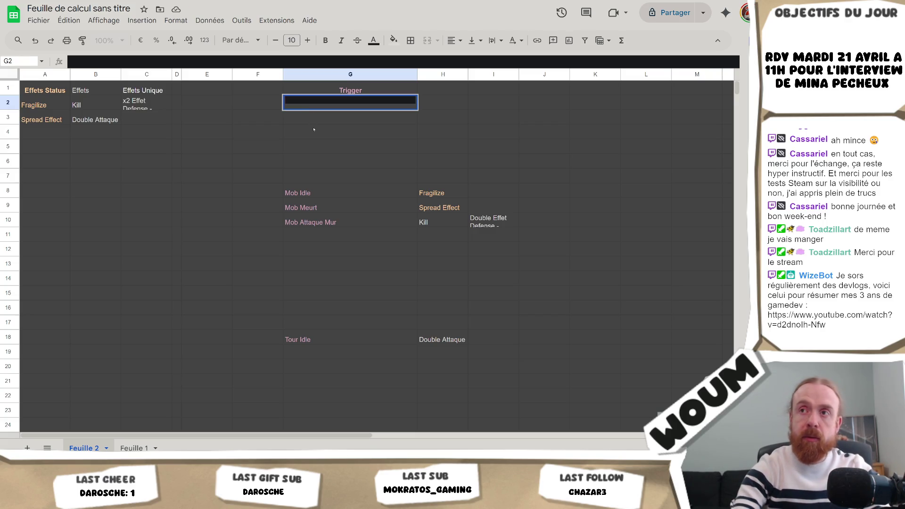
{"action": "type", "text": "Change "}
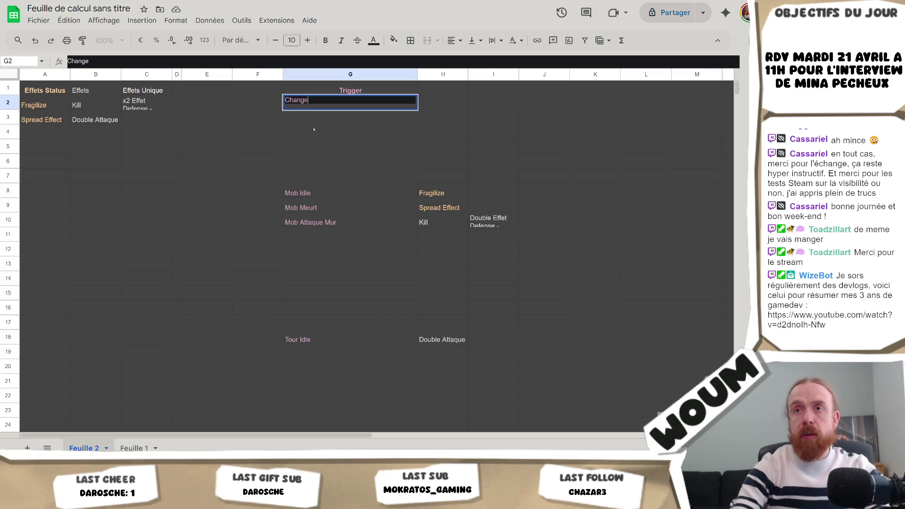
{"action": "type", "text": "Des"}
{"action": "key", "text": "BackSpace"}
{"action": "key", "text": "BackSpace"}
{"action": "type", "text": "Des effects"}
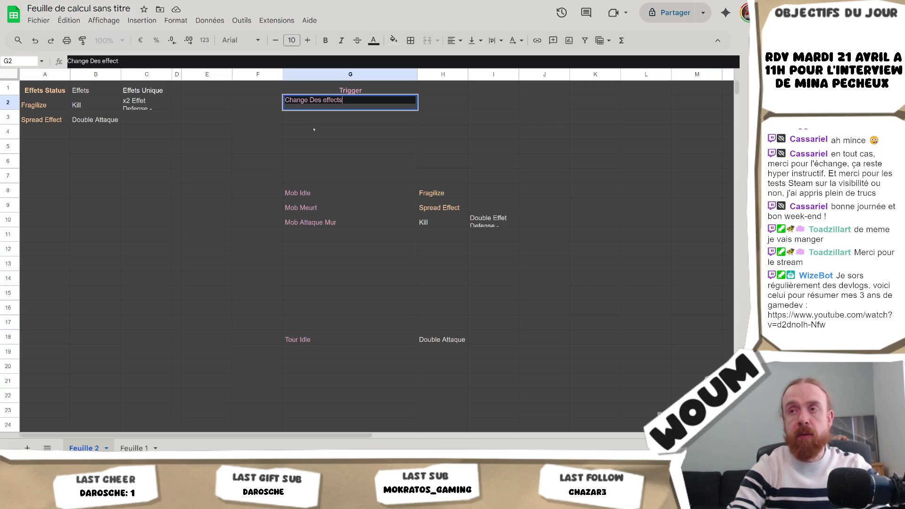
{"action": "key", "text": "BackSpace"}
{"action": "key", "text": "BackSpace"}
{"action": "key", "text": "BackSpace"}
{"action": "type", "text": "ts"}
{"action": "key", "text": "Return"}
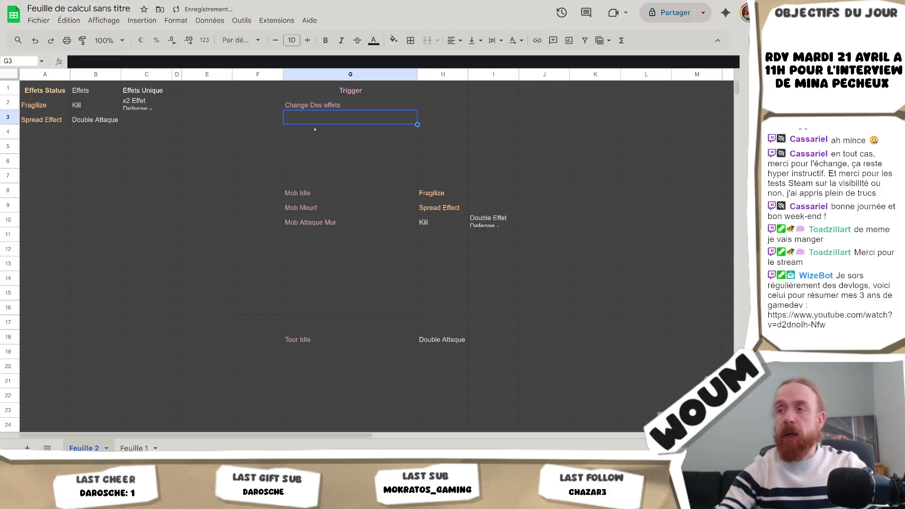
Move 'Double Effet Defense -' from I10 to H2 beside Change Des effets, restoring I10's dark background
{"action": "left_click", "coordinate": [493, 227]}
{"action": "key", "text": "ctrl+x"}
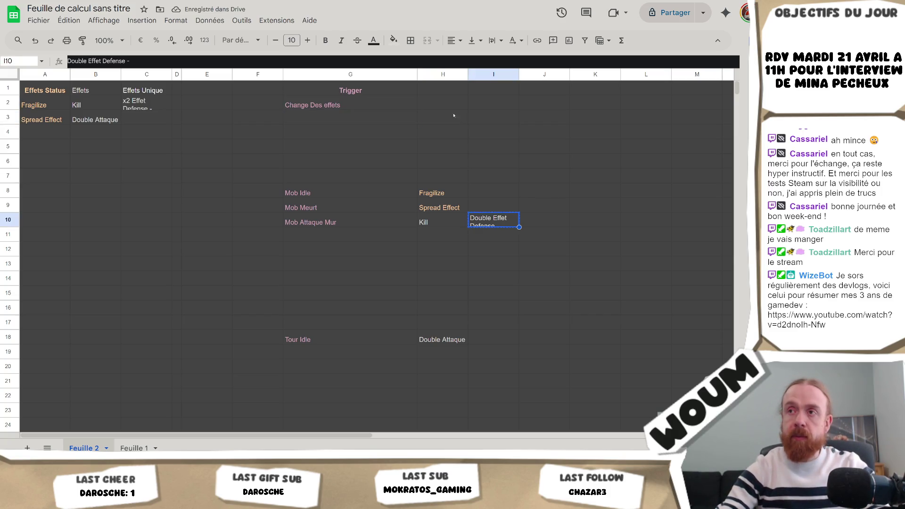
{"action": "left_click", "coordinate": [447, 105]}
{"action": "key", "text": "ctrl+v"}
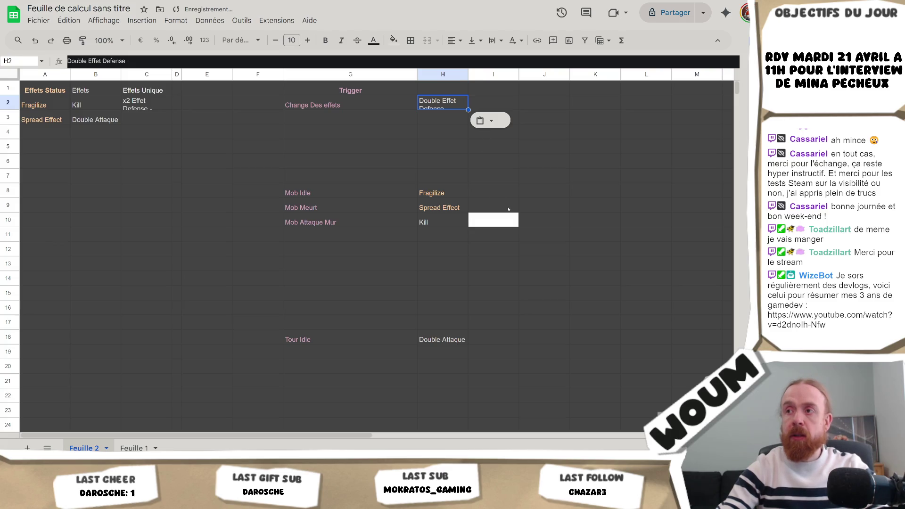
{"action": "left_click", "coordinate": [507, 223]}
{"action": "key", "text": "ctrl+v"}
{"action": "left_click", "coordinate": [207, 146]}
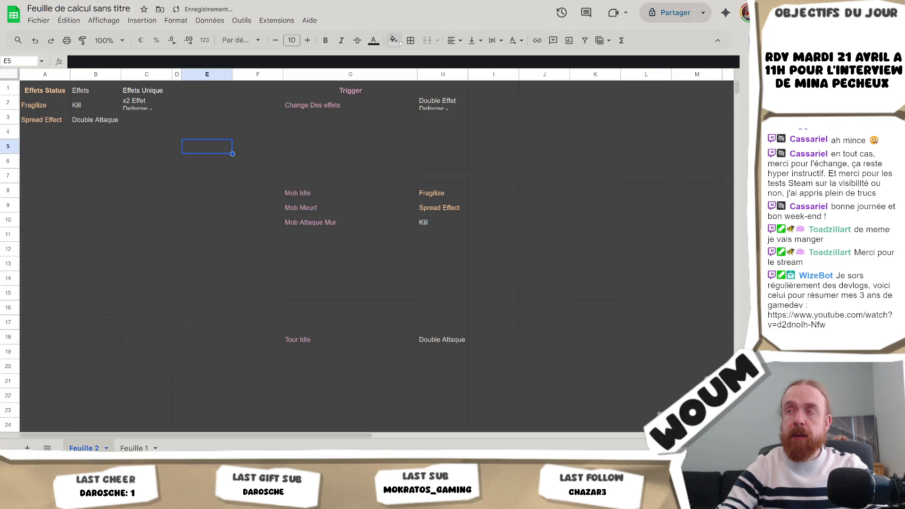
{"action": "key", "text": "alt+Tab"}
{"action": "key", "text": "alt+Tab"}
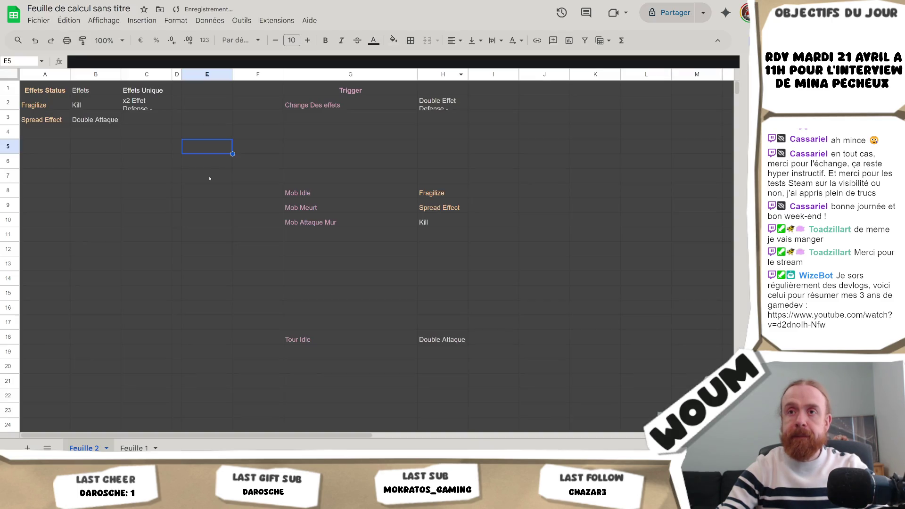
{"action": "left_click", "coordinate": [314, 114]}
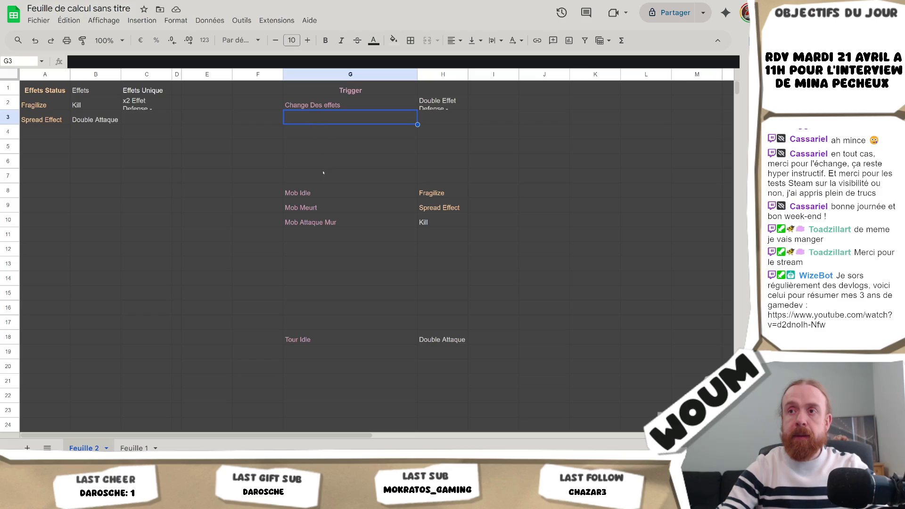
{"action": "left_click", "coordinate": [319, 187]}
Add Relic_StationaryDamage after NegativeDefenseDoubled in RelicData.cs
{"action": "key", "text": "alt+Tab"}
{"action": "key", "text": "Return"}
{"action": "type", "text": "Relic_StationaryDamage,"}
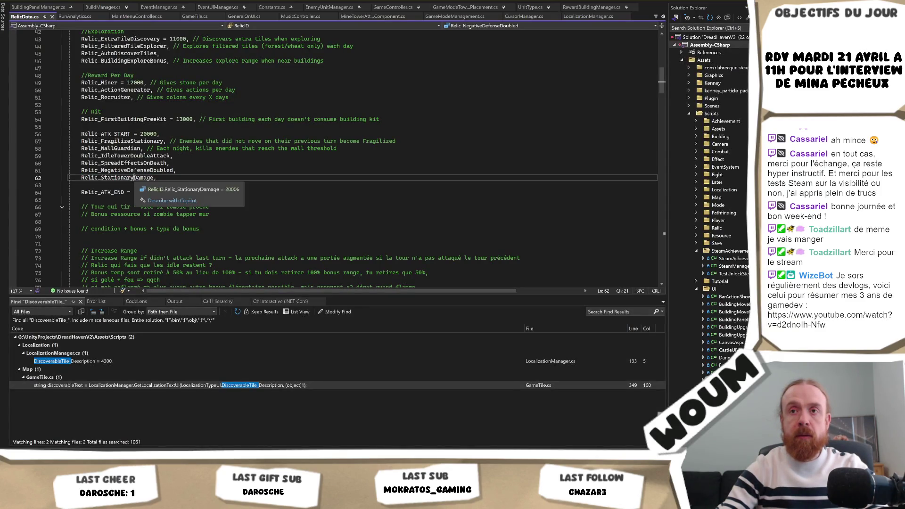
{"action": "key", "text": "alt+Tab"}
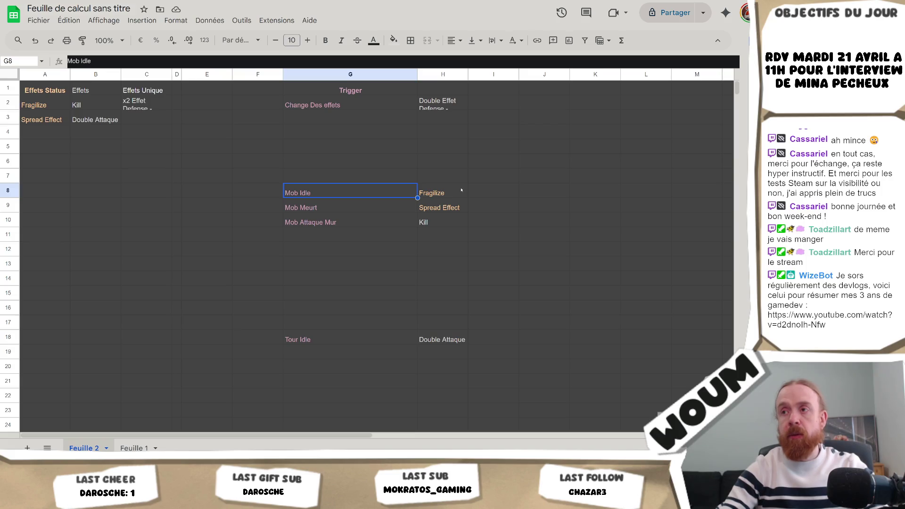
Add 'Dégâts Flat' as a new effect in B4
{"action": "left_click", "coordinate": [484, 193]}
{"action": "double_click", "coordinate": [485, 193]}
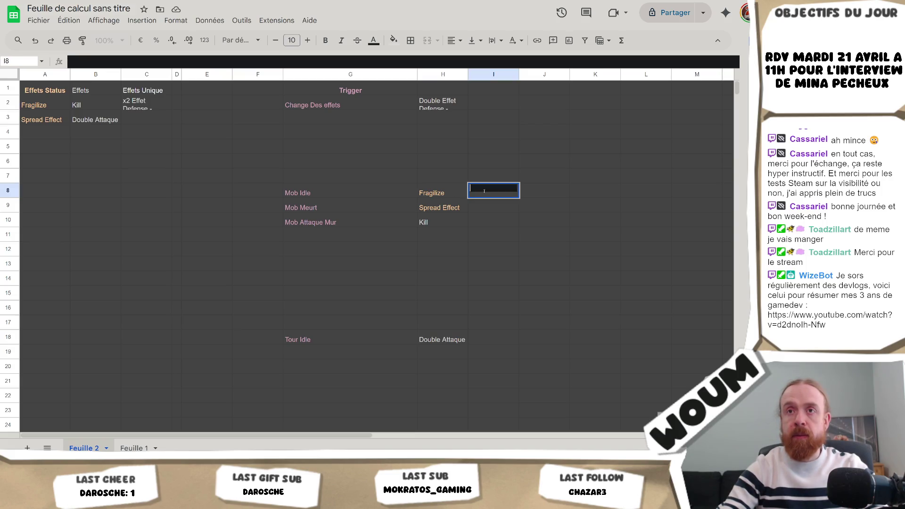
{"action": "left_click", "coordinate": [93, 134]}
{"action": "double_click", "coordinate": [98, 136]}
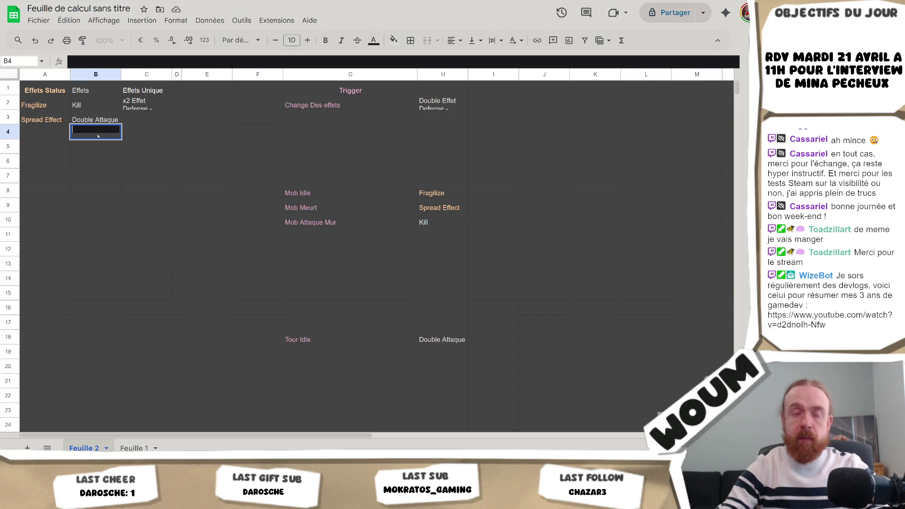
{"action": "type", "text": "Dégâts Flat"}
{"action": "key", "text": "Return"}
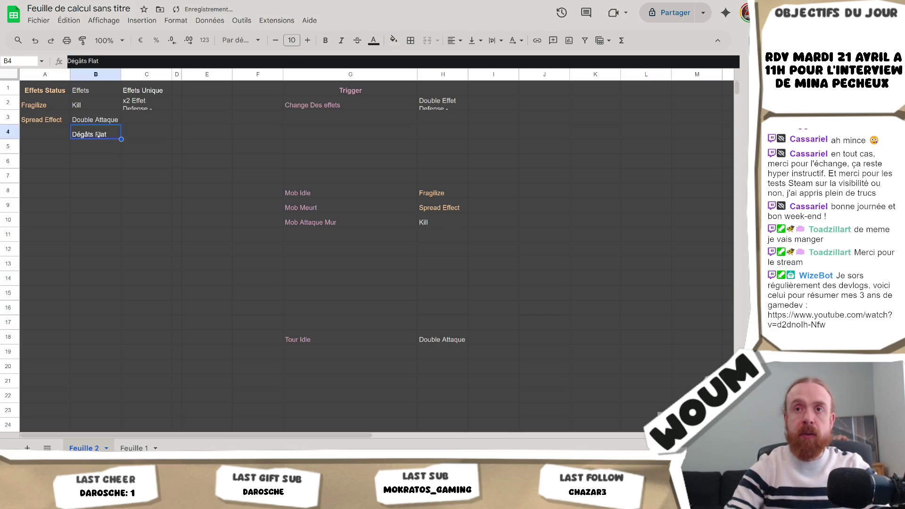
Paste Dégâts Flat beside Fragilize on the Mob Idle trigger row
{"action": "left_click", "coordinate": [465, 196]}
{"action": "left_click", "coordinate": [493, 194]}
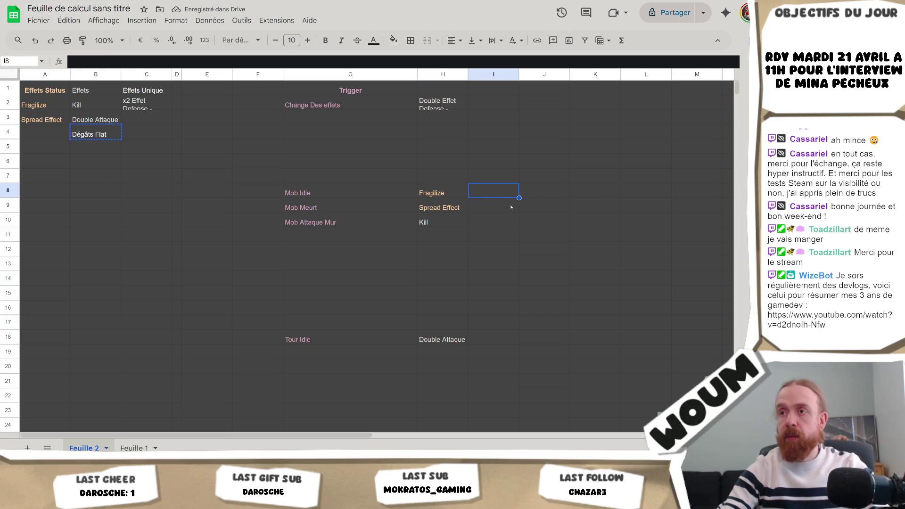
{"action": "key", "text": "ctrl+v"}
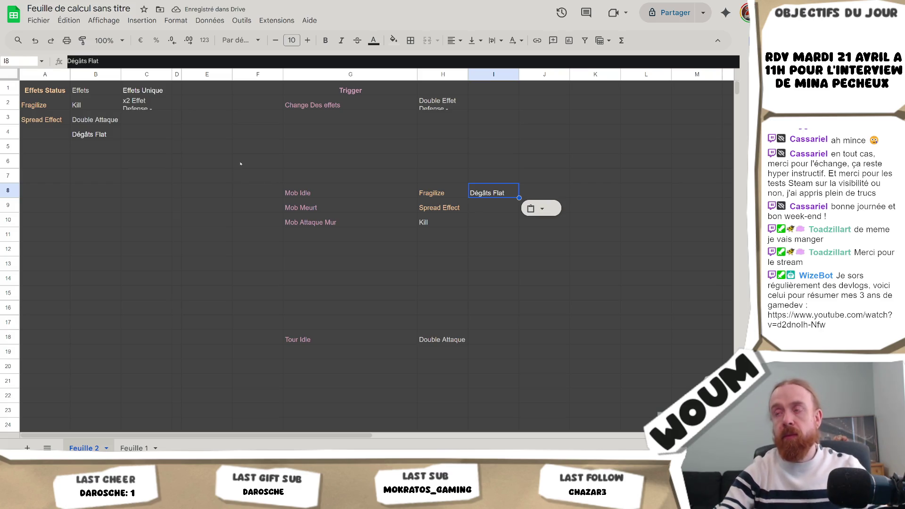
{"action": "left_click", "coordinate": [370, 247]}
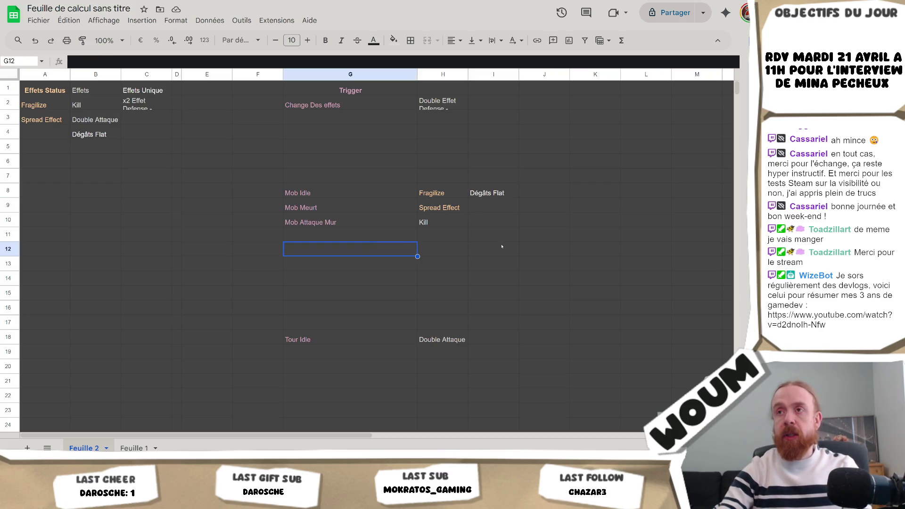
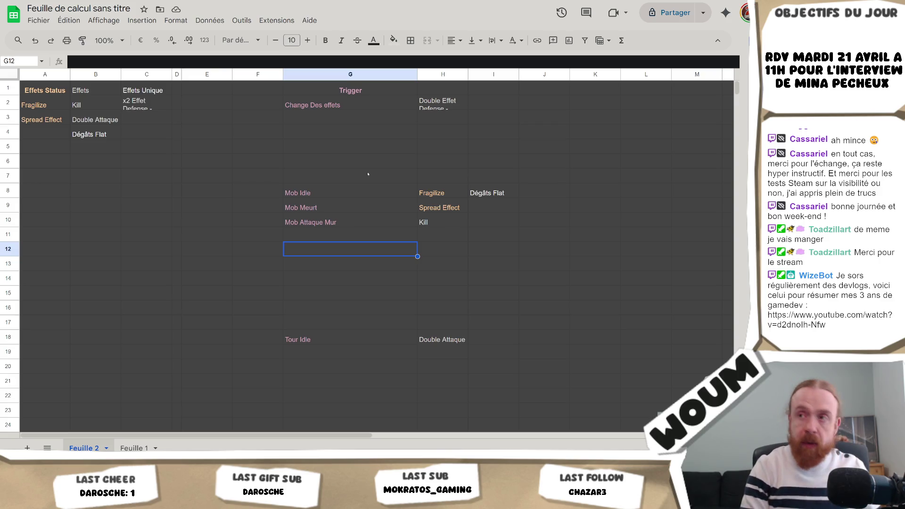
Enter 'Début Jour' as a new trigger in cell G14
{"action": "left_click", "coordinate": [337, 296]}
{"action": "left_click", "coordinate": [341, 277]}
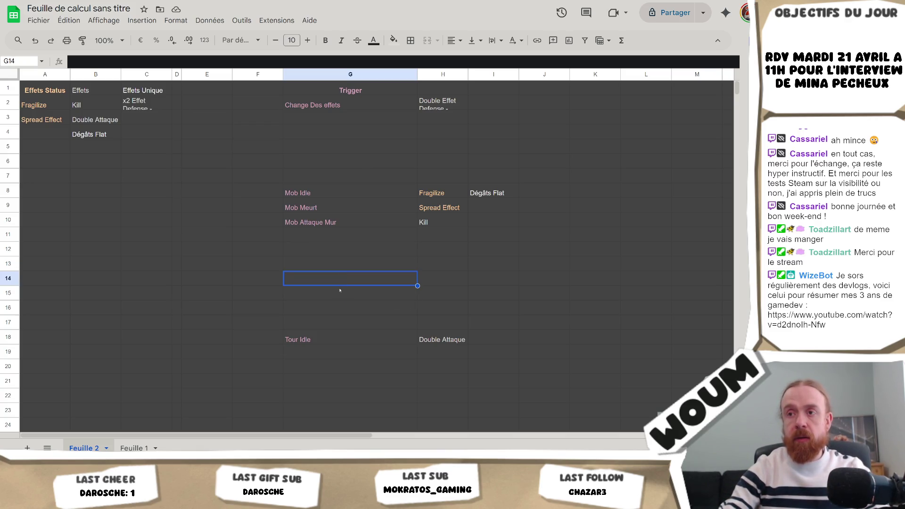
{"action": "left_click", "coordinate": [334, 105]}
{"action": "left_click", "coordinate": [343, 278]}
{"action": "type", "text": "D"}
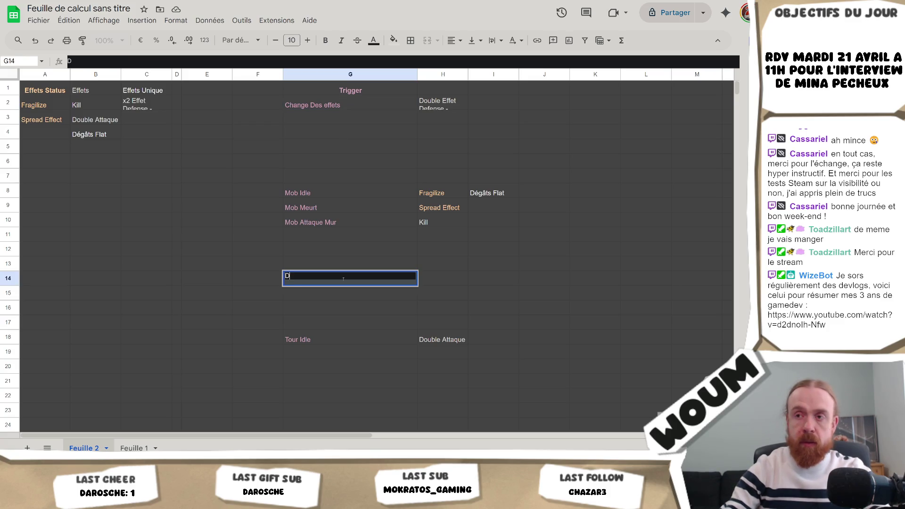
{"action": "type", "text": "ébut Jour"}
{"action": "key", "text": "Return"}
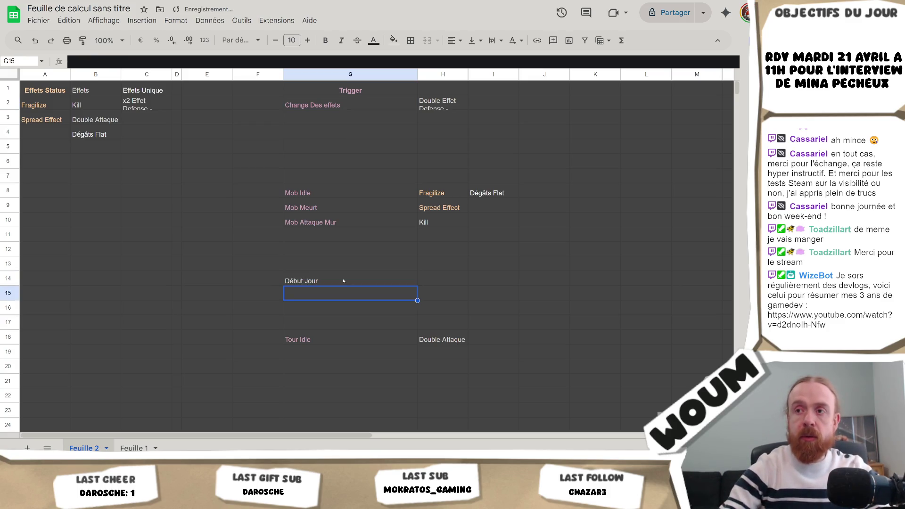
Apply the trigger text colour to the whole Trigger column G
{"action": "left_click", "coordinate": [393, 77]}
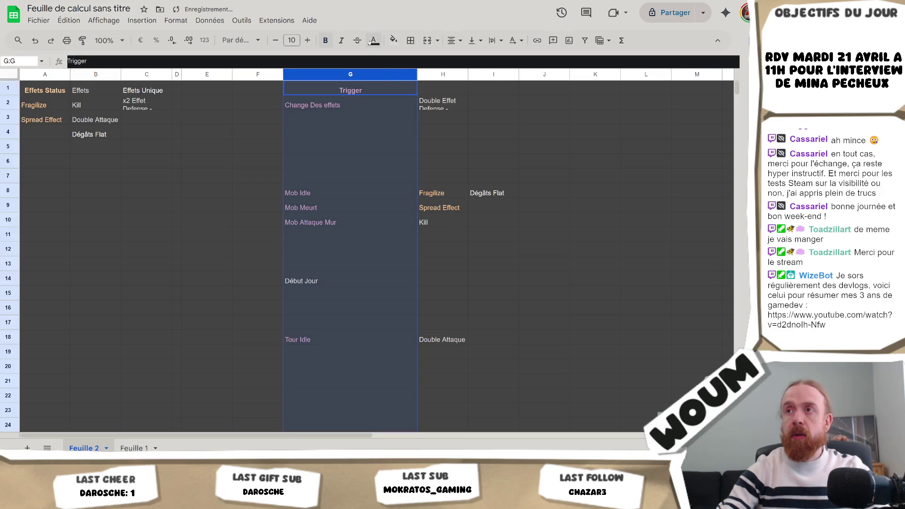
{"action": "left_click", "coordinate": [373, 41]}
{"action": "left_click", "coordinate": [476, 108]}
{"action": "left_click", "coordinate": [367, 282]}
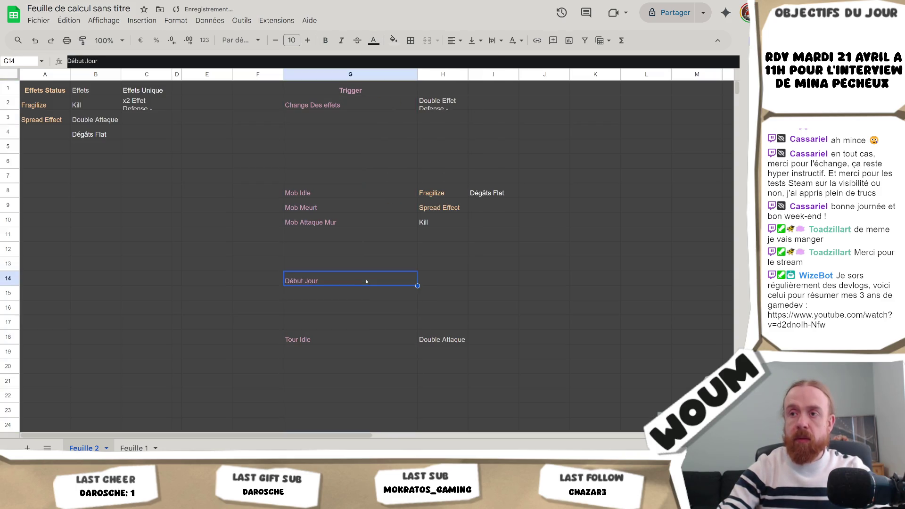
{"action": "left_click", "coordinate": [453, 283]}
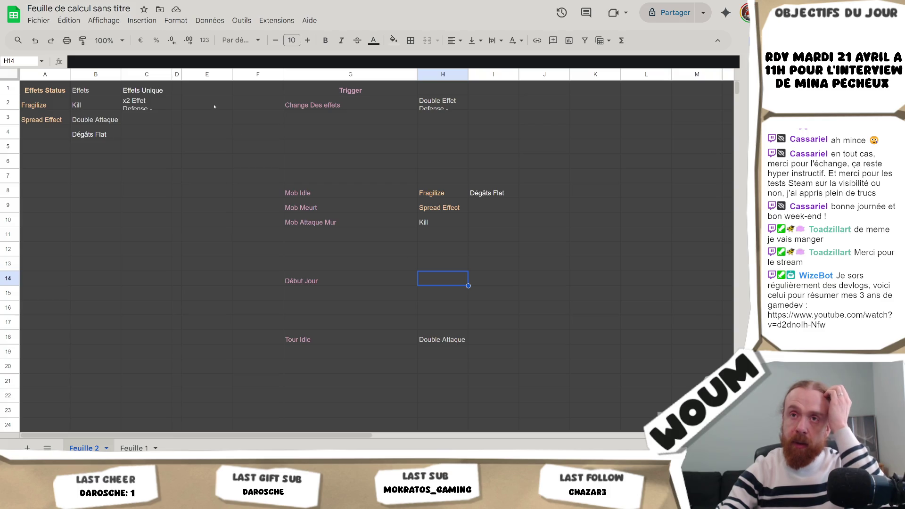
{"action": "left_click", "coordinate": [94, 120]}
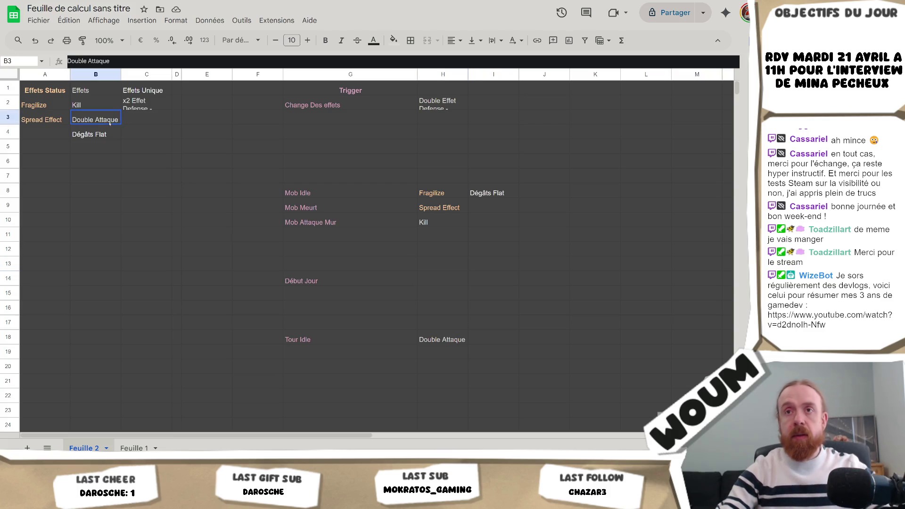
Copy Double Attaque from B3 into H14 and append a trailing dash
{"action": "key", "text": "ctrl+c"}
{"action": "left_click", "coordinate": [448, 278]}
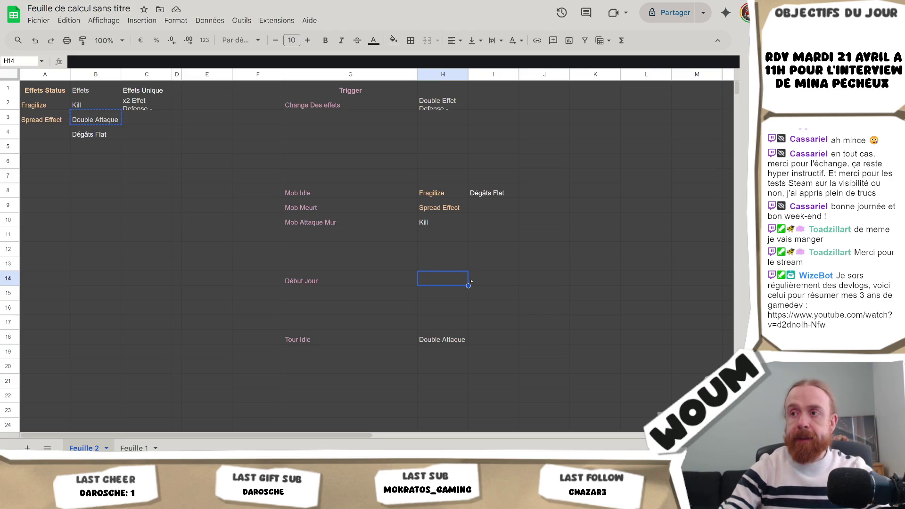
{"action": "key", "text": "ctrl+v"}
{"action": "left_click", "coordinate": [142, 62]}
{"action": "type", "text": "-"}
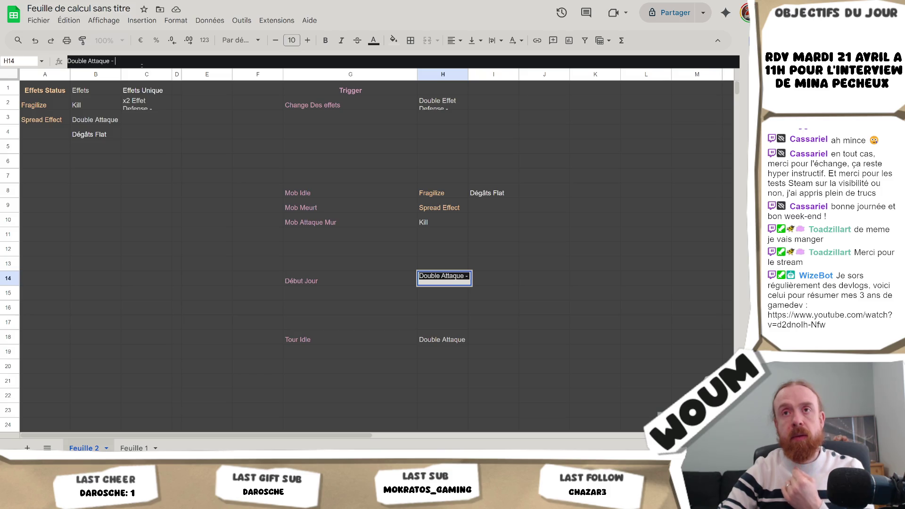
{"action": "double_click", "coordinate": [333, 278]}
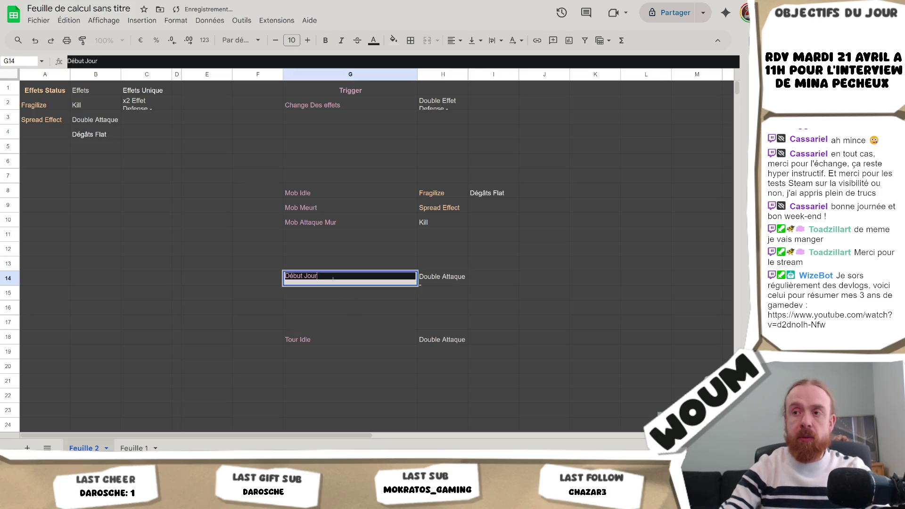
Extend the G14 trigger to read 'Début Jour + Tower - Dégât'
{"action": "type", "text": " +"}
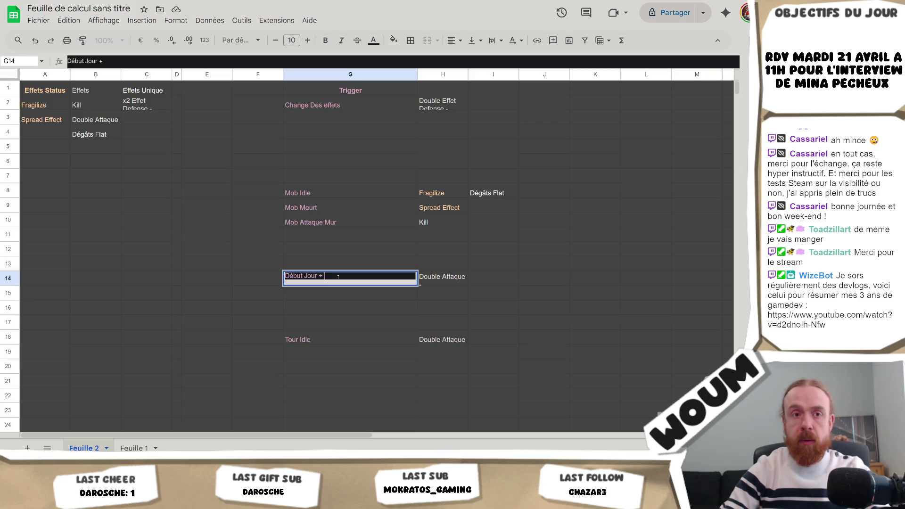
{"action": "type", "text": " Tower - D"}
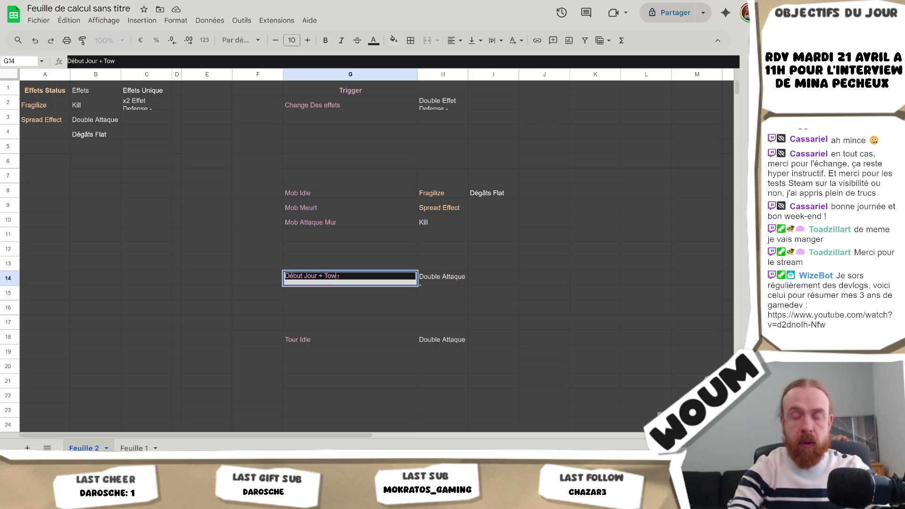
{"action": "type", "text": "égât"}
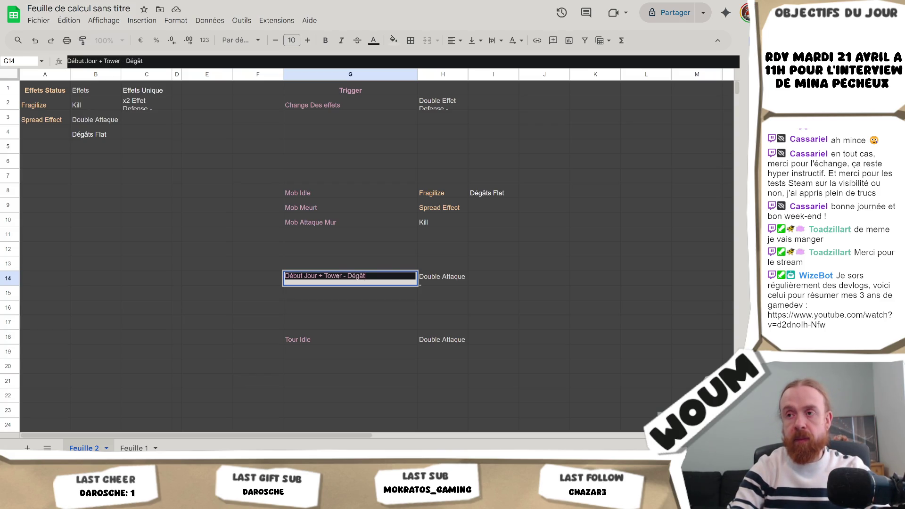
{"action": "key", "text": "Return"}
{"action": "left_click", "coordinate": [338, 280]}
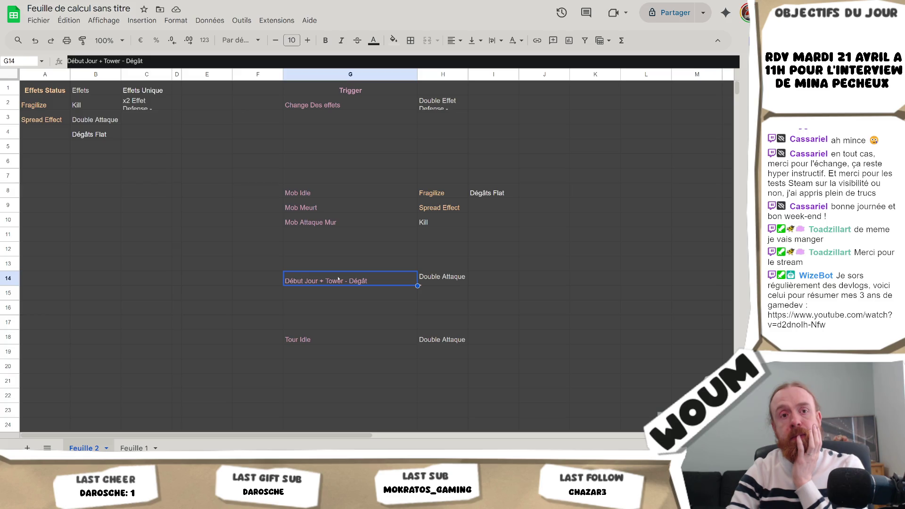
Reopen G14 and select its 'Tower - Dégât' portion
{"action": "left_click", "coordinate": [334, 264]}
{"action": "left_click", "coordinate": [339, 281]}
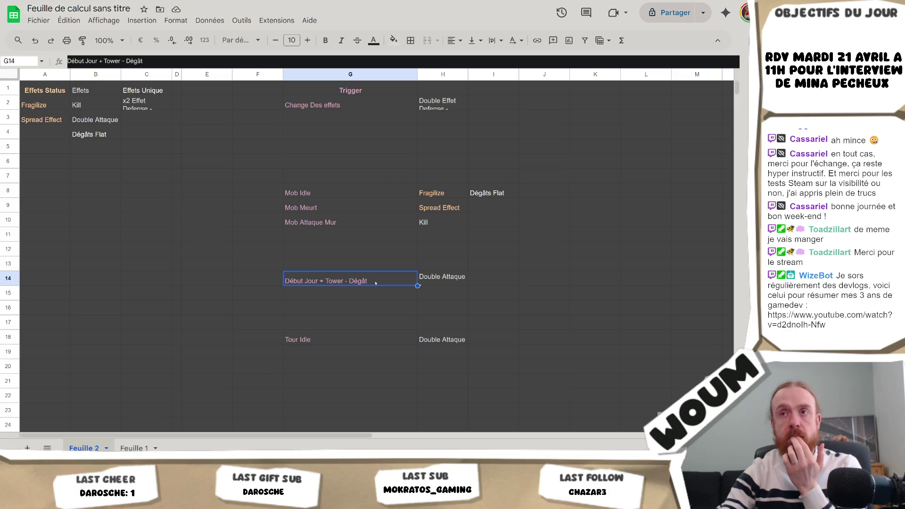
{"action": "double_click", "coordinate": [376, 282]}
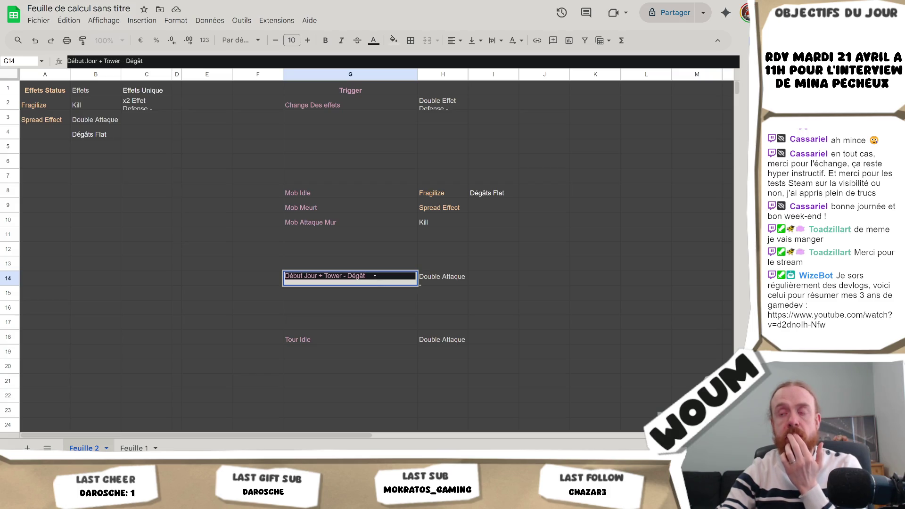
{"action": "left_click_drag", "start_coordinate": [374, 276], "coordinate": [324, 277]}
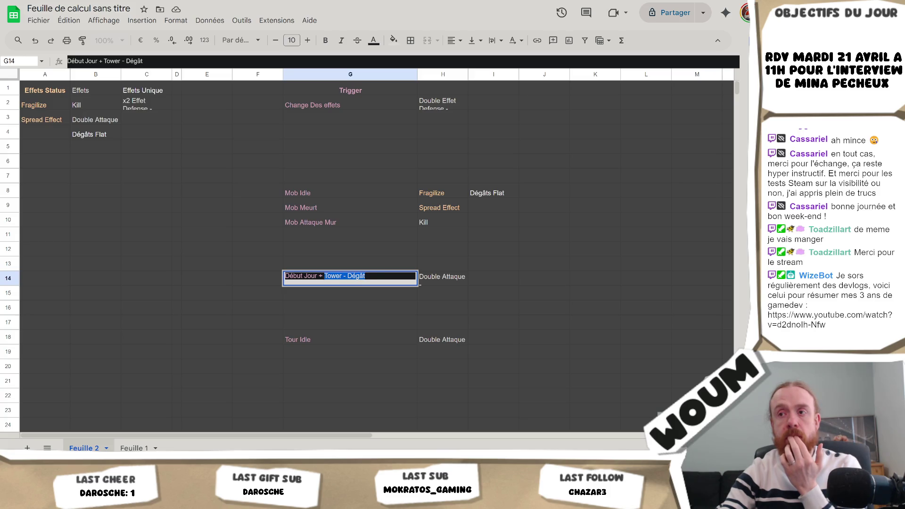
{"action": "left_click", "coordinate": [344, 303]}
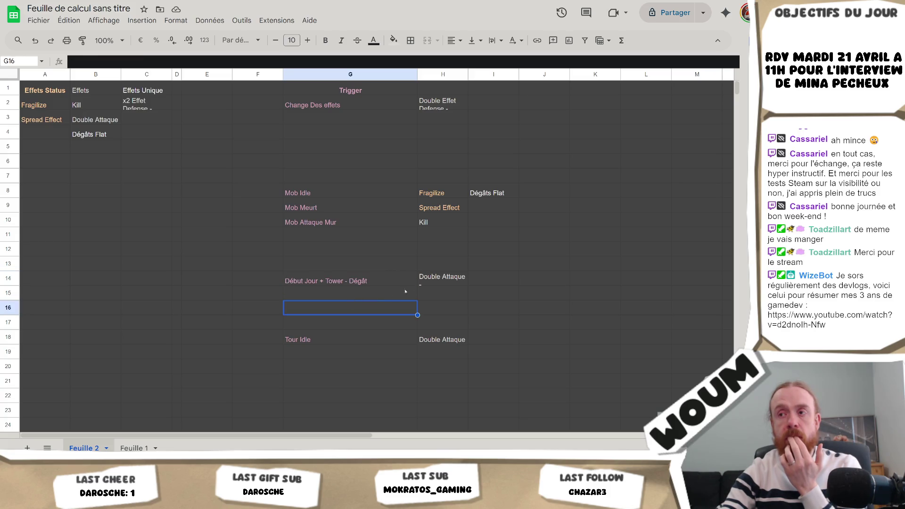
Remove the trailing dash so H14 reads just 'Double Attaque'
{"action": "left_click", "coordinate": [454, 288]}
{"action": "left_click", "coordinate": [128, 61]}
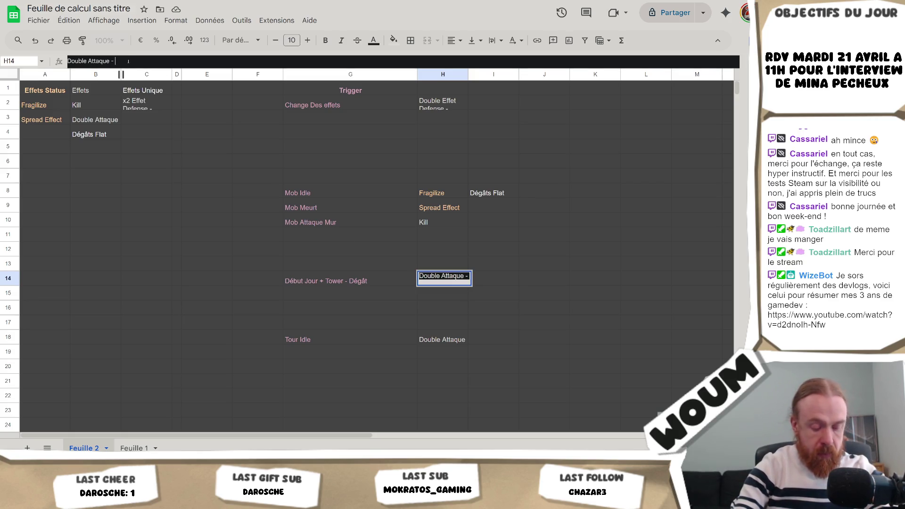
{"action": "key", "text": "BackSpace"}
{"action": "key", "text": "BackSpace"}
{"action": "key", "text": "BackSpace"}
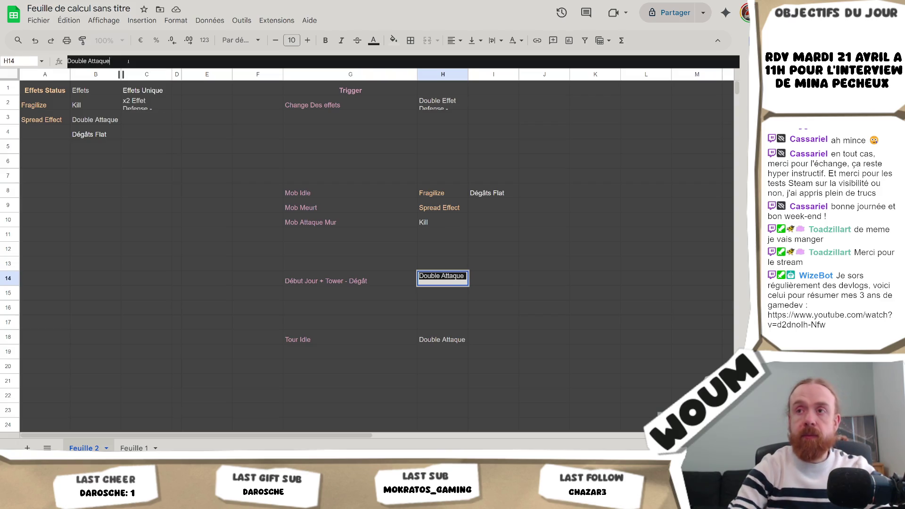
{"action": "key", "text": "shift+Tab"}
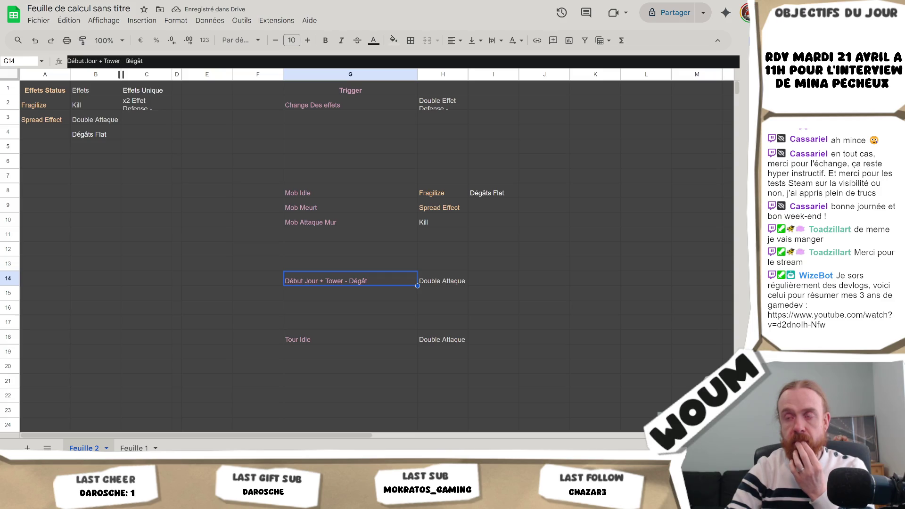
Cut 'Tower - Dégât' and the plus sign out of G14, leaving 'Début Jour'
{"action": "left_click", "coordinate": [442, 281]}
{"action": "left_click", "coordinate": [351, 281]}
{"action": "left_click", "coordinate": [442, 281]}
{"action": "left_click", "coordinate": [350, 281]}
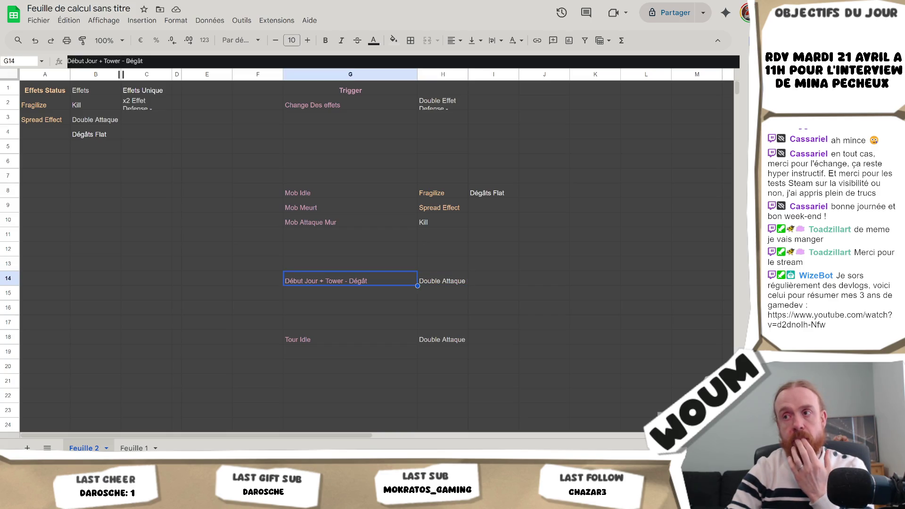
{"action": "left_click", "coordinate": [443, 281]}
{"action": "left_click", "coordinate": [351, 281]}
{"action": "mouse_move", "coordinate": [143, 61]}
{"action": "left_mouse_down"}
{"action": "mouse_move", "coordinate": [94, 61]}
{"action": "mouse_move", "coordinate": [104, 61]}
{"action": "left_mouse_up"}
{"action": "key", "text": "BackSpace"}
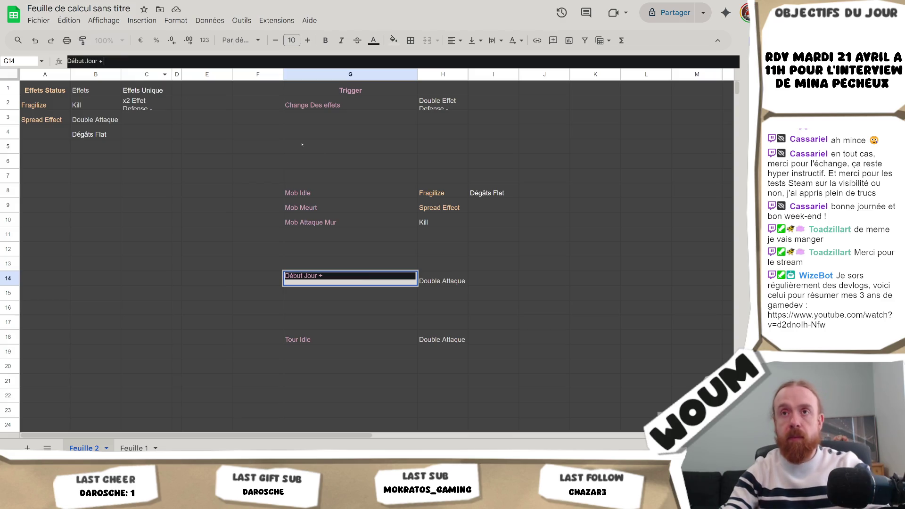
{"action": "key", "text": "BackSpace"}
{"action": "key", "text": "BackSpace"}
{"action": "key", "text": "BackSpace"}
{"action": "key", "text": "Return"}
Make H14 read 'Tower - Dégât => Double Attaque'
{"action": "left_click", "coordinate": [448, 281]}
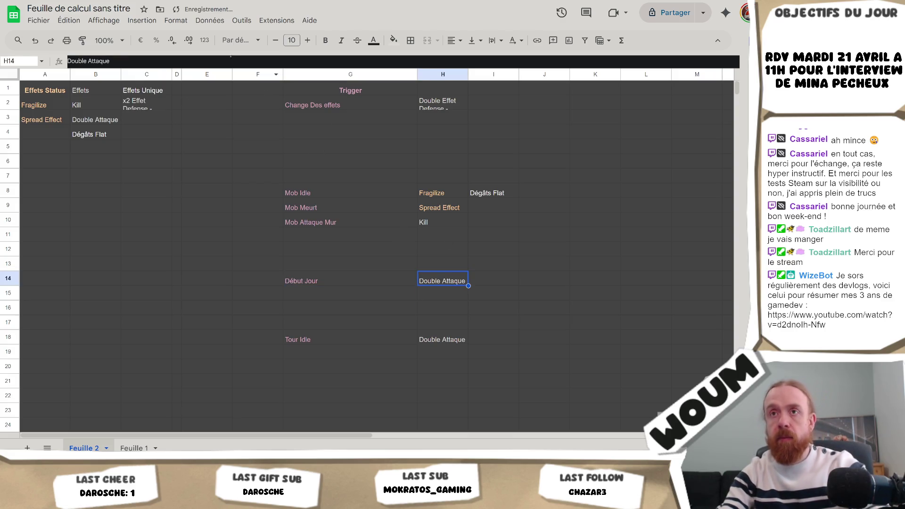
{"action": "left_click", "coordinate": [148, 61]}
{"action": "key", "text": "Home"}
{"action": "key", "text": "ctrl+v"}
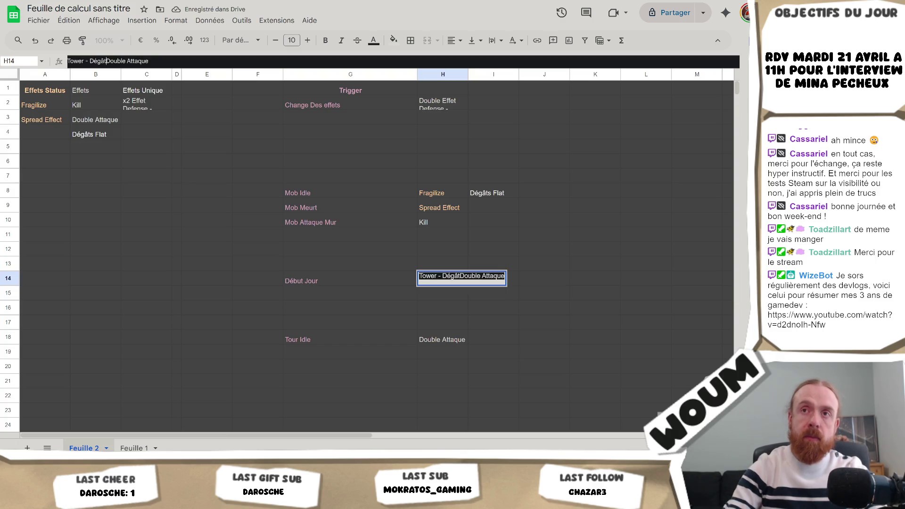
{"action": "type", "text": "=>"}
{"action": "key", "text": "Return"}
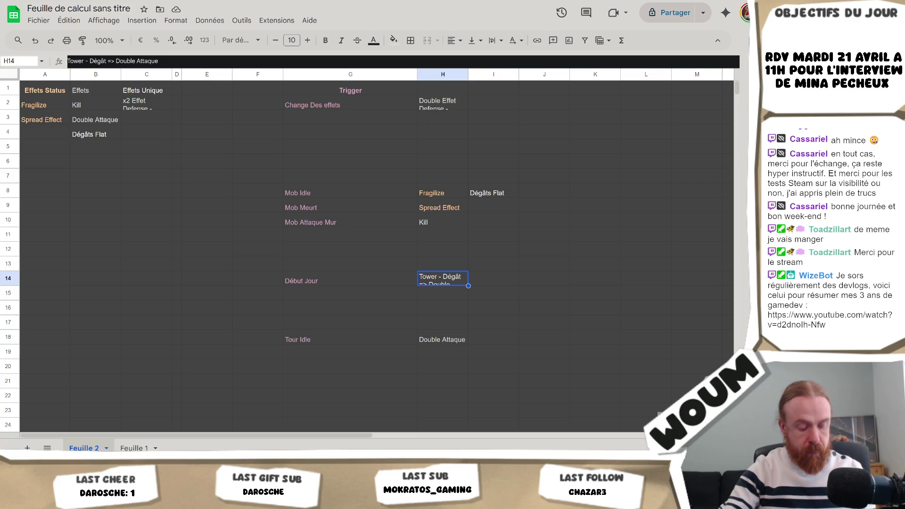
{"action": "left_click", "coordinate": [320, 238]}
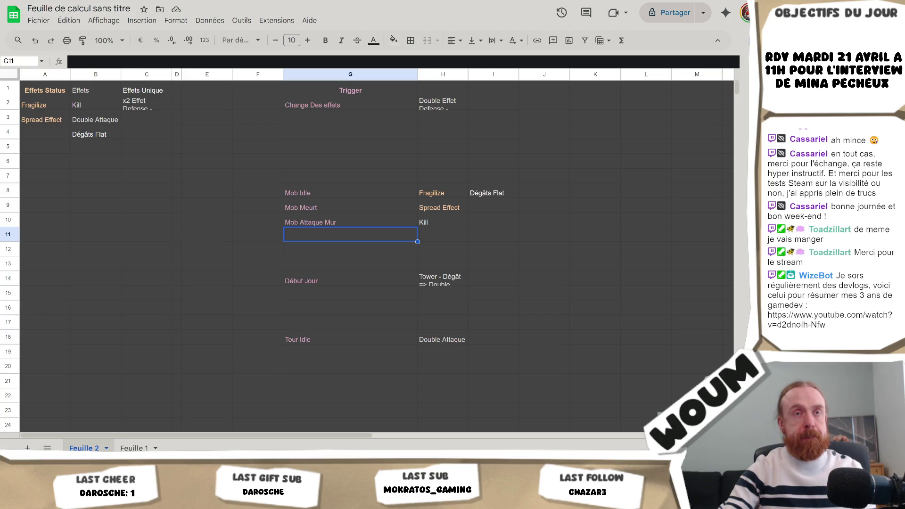
Enter the trigger 'Mob 3 effect négatif' in G11
{"action": "double_click", "coordinate": [320, 241]}
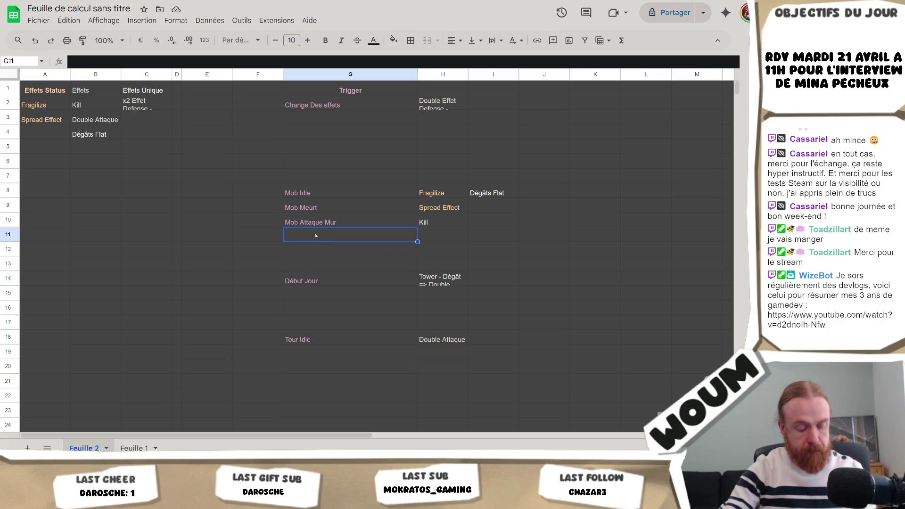
{"action": "type", "text": "Mo"}
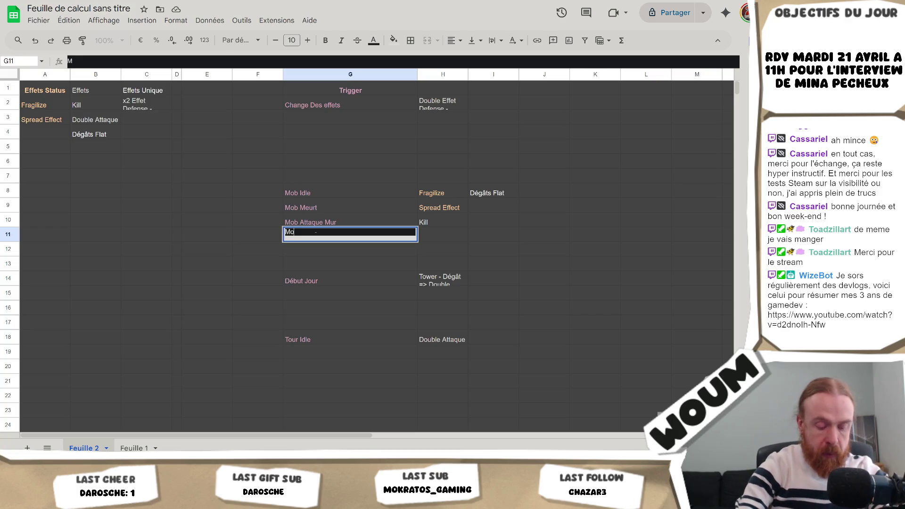
{"action": "type", "text": "b 3"}
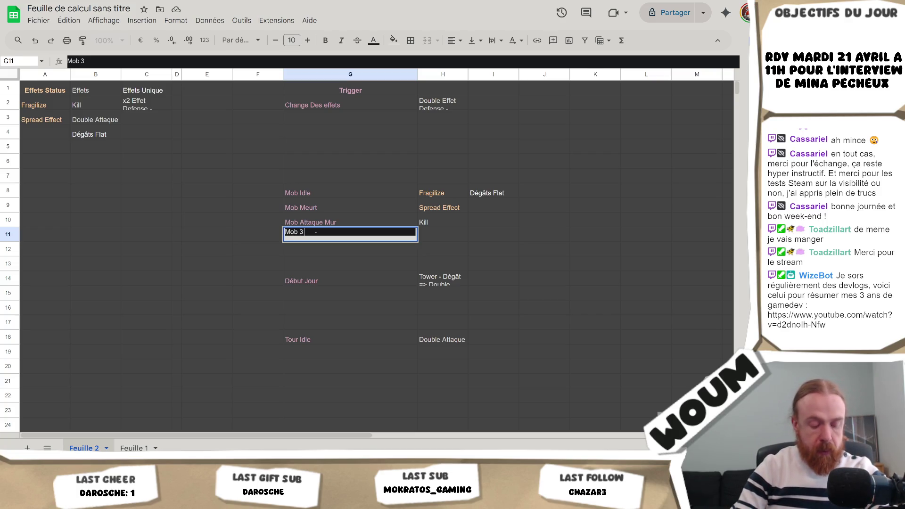
{"action": "type", "text": " effect négatif"}
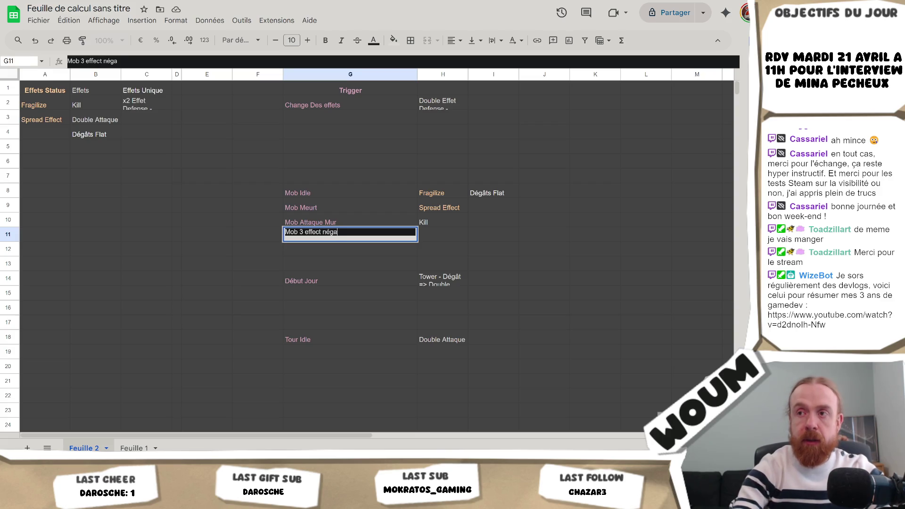
{"action": "key", "text": "Return"}
{"action": "key", "text": "Up"}
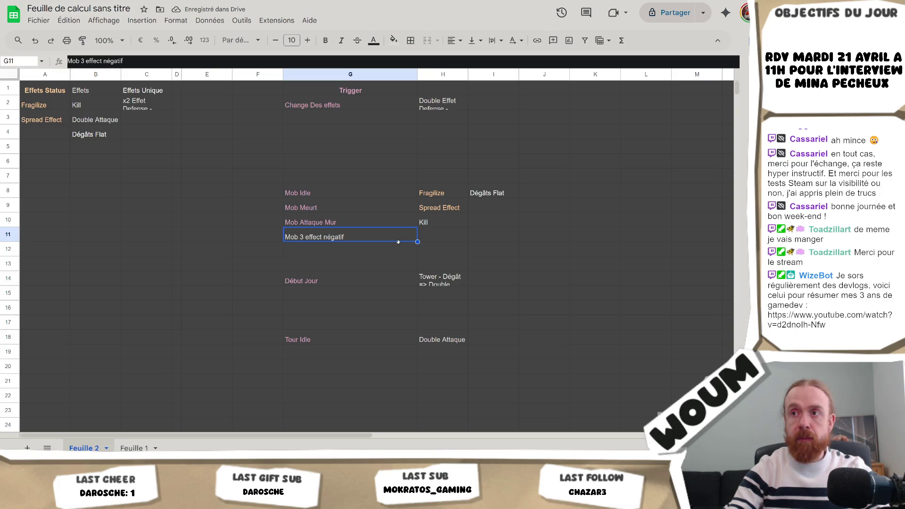
{"action": "left_click", "coordinate": [449, 235]}
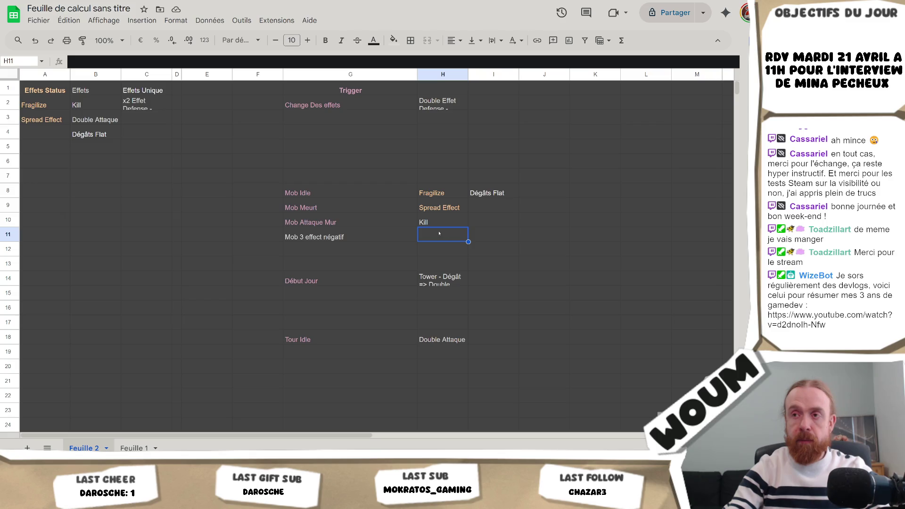
Fix the spelling so G11 reads 'Mob 3 effets négatif'
{"action": "double_click", "coordinate": [392, 240]}
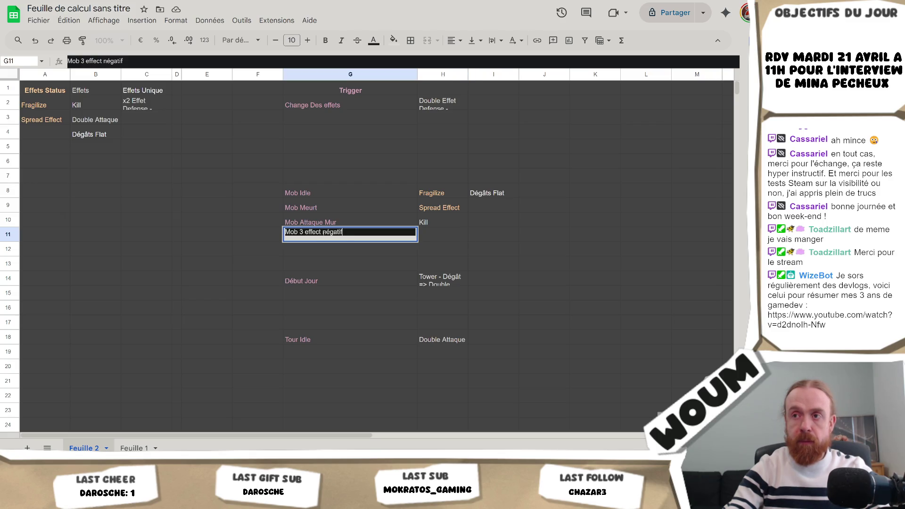
{"action": "key", "text": "Left"}
{"action": "key", "text": "Left"}
{"action": "key", "text": "Left"}
{"action": "key", "text": "BackSpace"}
{"action": "key", "text": "BackSpace"}
{"action": "type", "text": "ts"}
{"action": "left_click", "coordinate": [445, 235]}
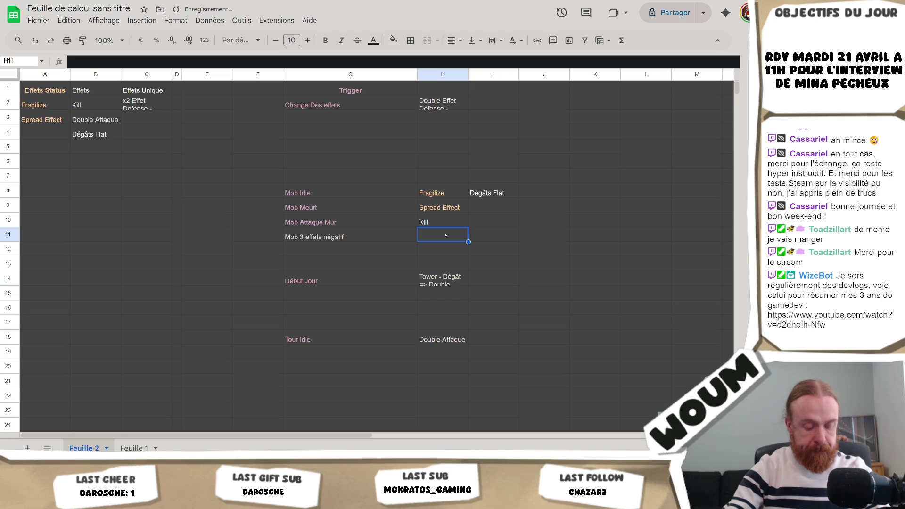
Copy the Fragilize effect from A2 into H11
{"action": "left_click", "coordinate": [111, 148]}
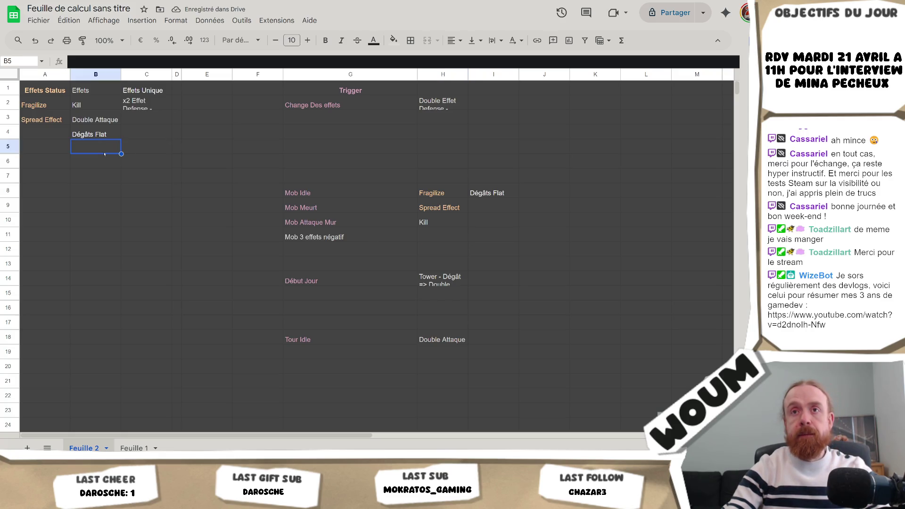
{"action": "left_click", "coordinate": [49, 105]}
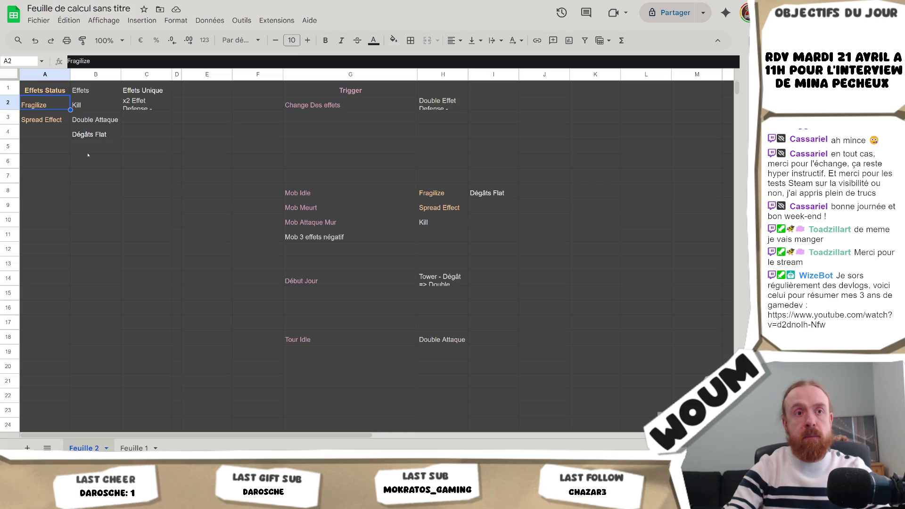
{"action": "key", "text": "ctrl+c"}
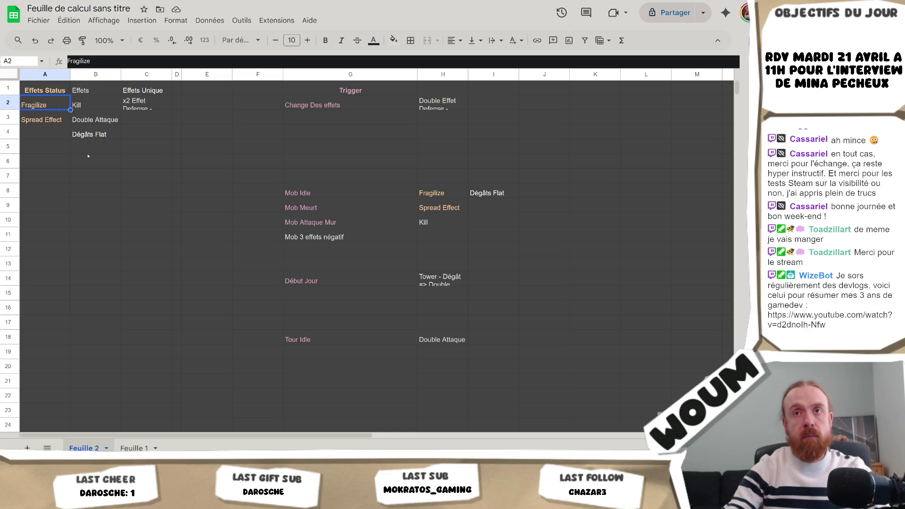
{"action": "left_click", "coordinate": [421, 235]}
{"action": "key", "text": "ctrl+v"}
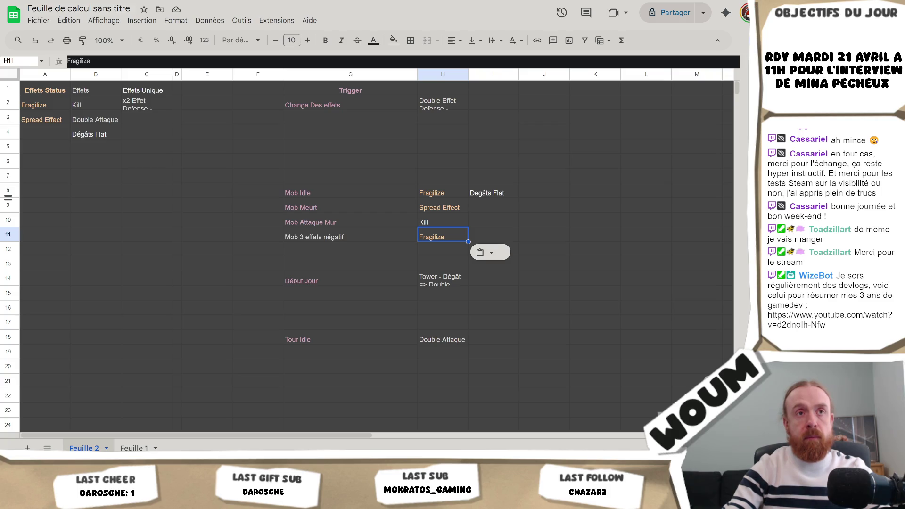
{"action": "left_click", "coordinate": [442, 239]}
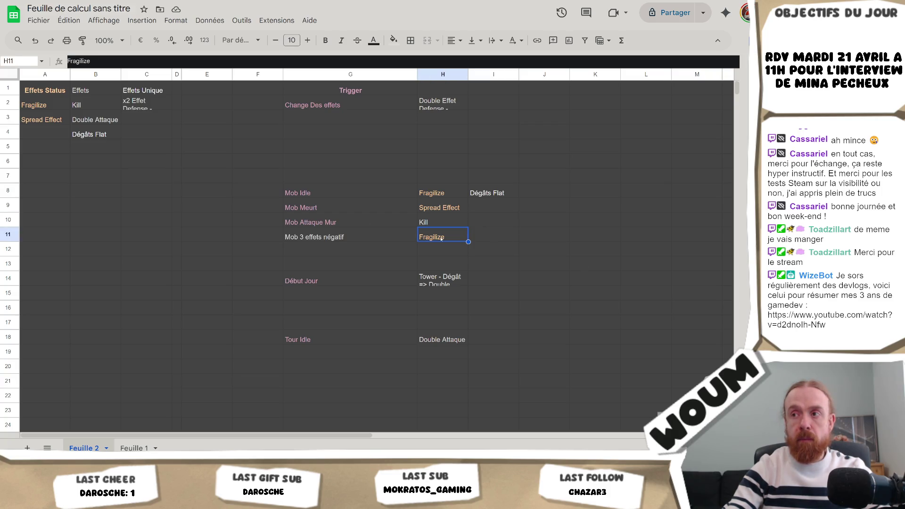
{"action": "right_click", "coordinate": [465, 232]}
{"action": "key", "text": "Escape"}
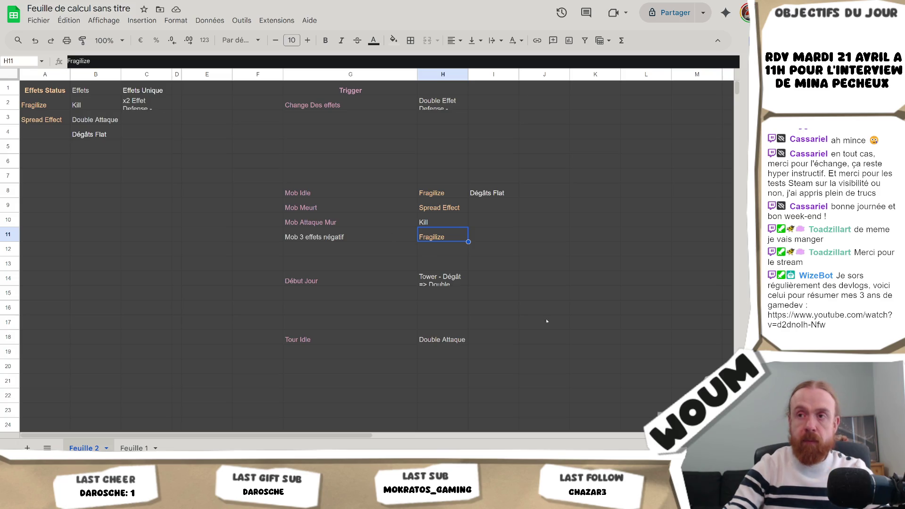
{"action": "left_click", "coordinate": [345, 283]}
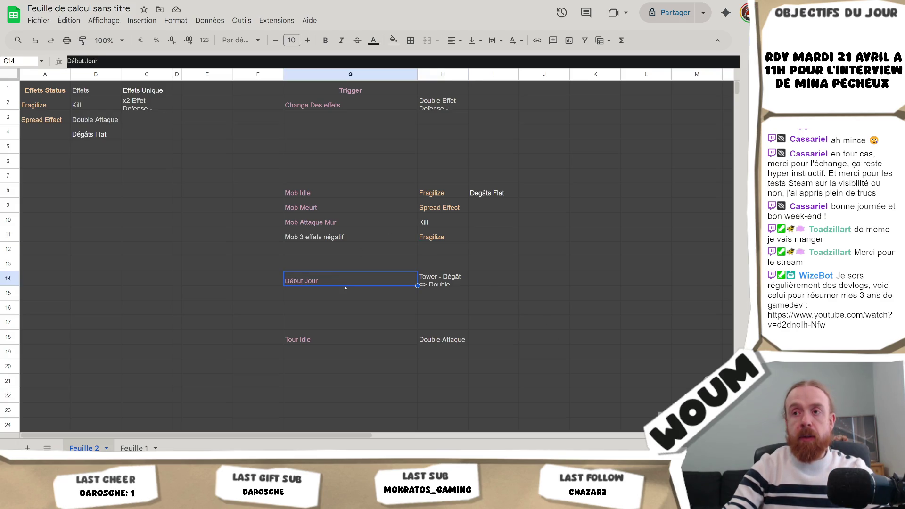
Append '+ Tower - Dégâts' to the Début Jour trigger in G14
{"action": "left_click", "coordinate": [453, 283]}
{"action": "left_click", "coordinate": [365, 286]}
{"action": "left_click", "coordinate": [448, 282]}
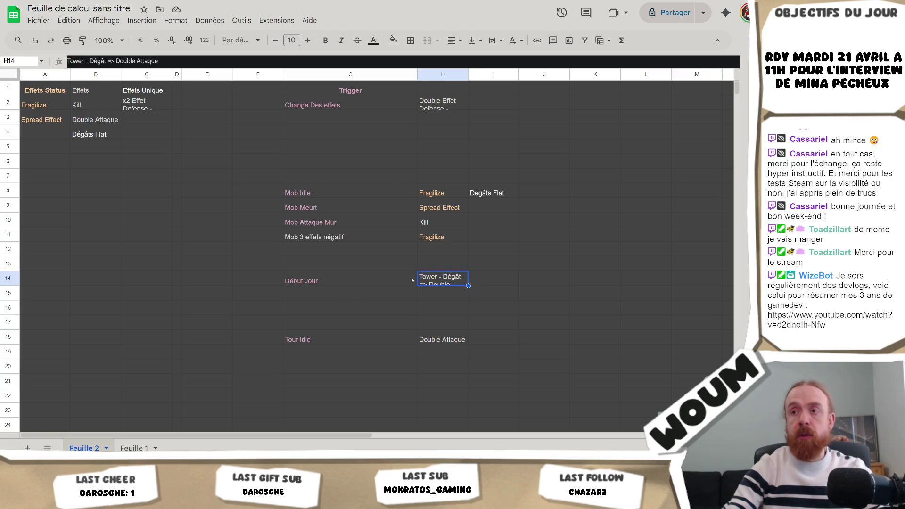
{"action": "left_click", "coordinate": [309, 269]}
{"action": "left_click", "coordinate": [309, 278]}
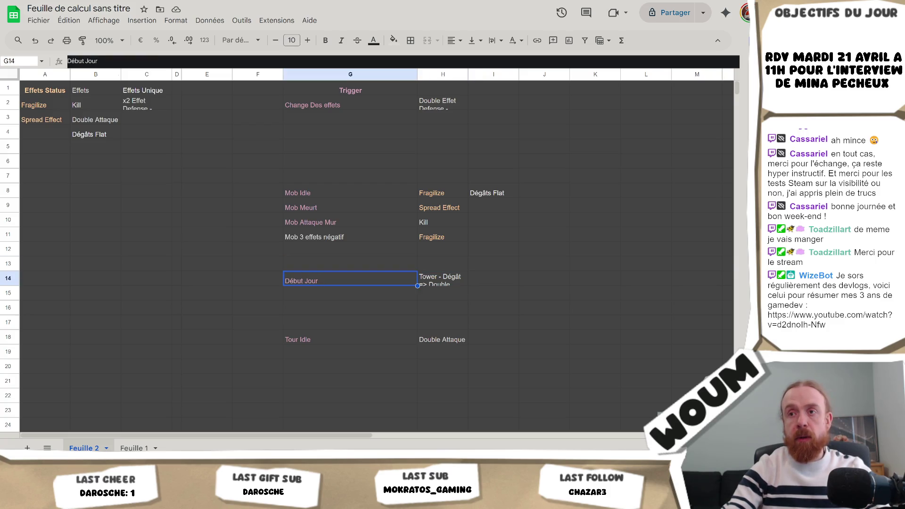
{"action": "left_click", "coordinate": [160, 60]}
{"action": "type", "text": "+ T"}
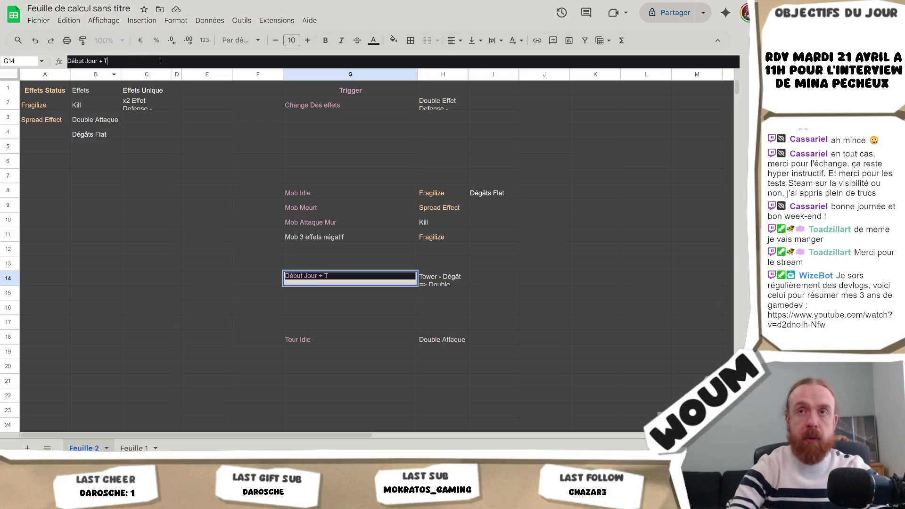
{"action": "type", "text": "ower - Dégâts"}
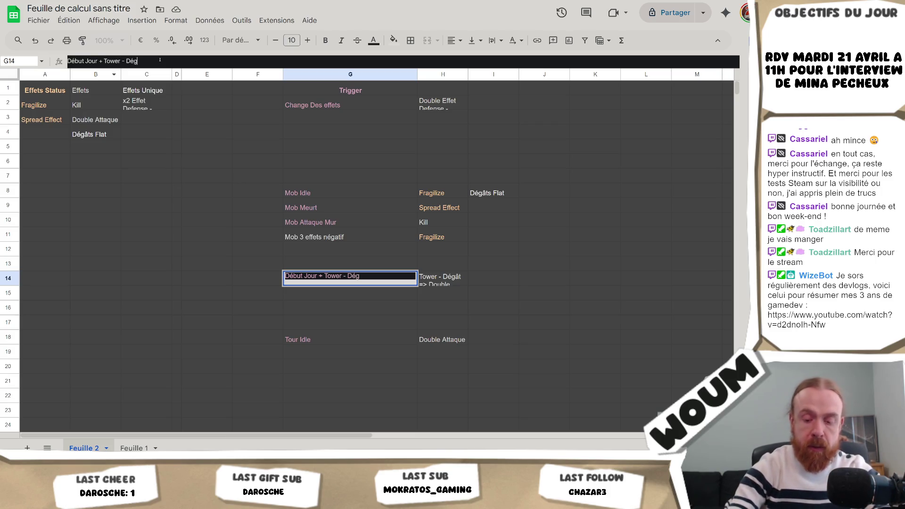
{"action": "key", "text": "Return"}
Strip the Tower condition from H14, leaving only 'Double Attaque'
{"action": "key", "text": "Up"}
{"action": "key", "text": "Right"}
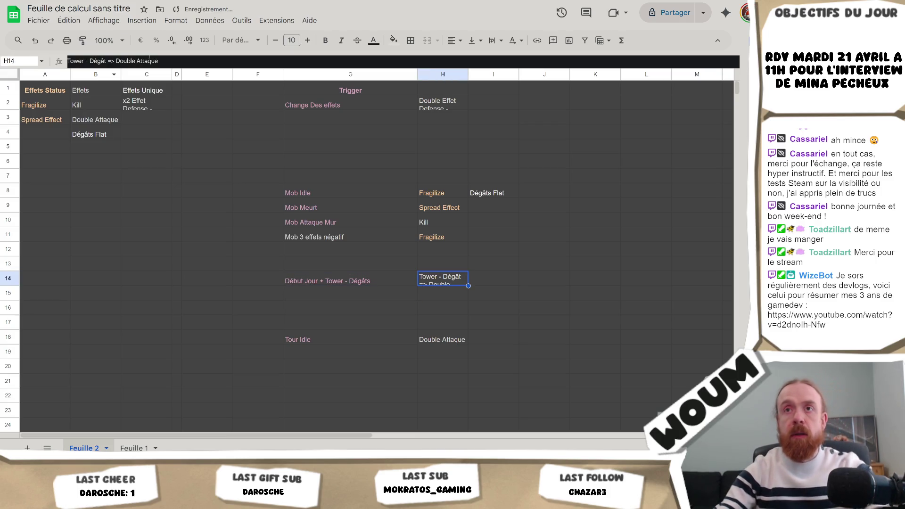
{"action": "key", "text": "F2"}
{"action": "key", "text": "Home"}
{"action": "key", "text": "ctrl+Delete"}
{"action": "key", "text": "ctrl+Delete"}
{"action": "key", "text": "ctrl+Delete"}
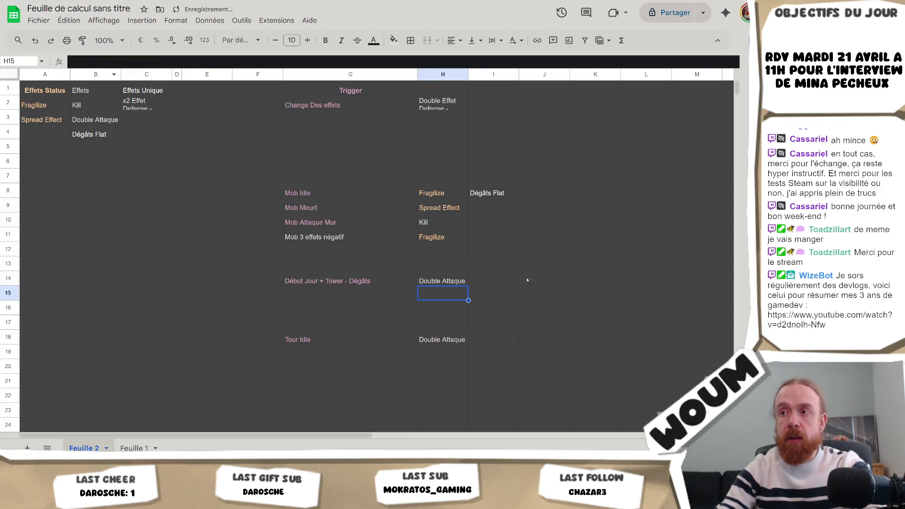
{"action": "left_click", "coordinate": [504, 272]}
{"action": "key", "text": "F2"}
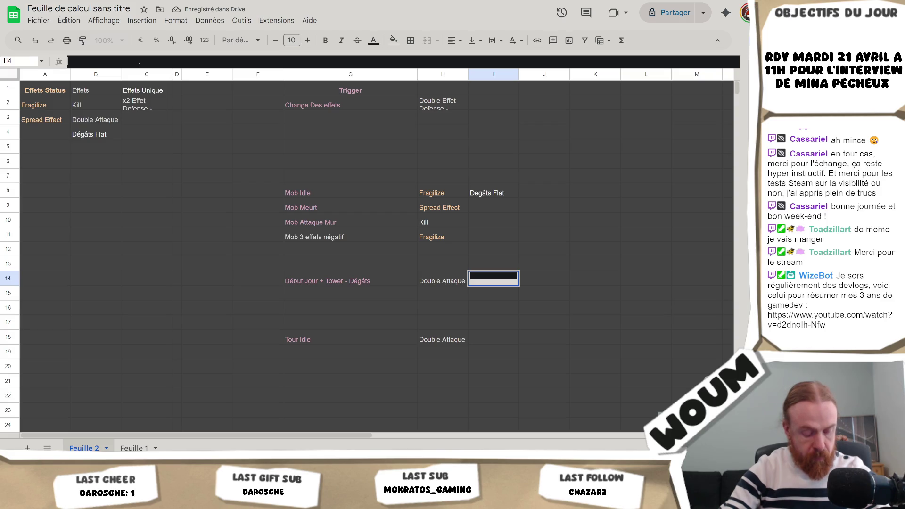
Add 'Update Gratuitement' as a unique effect in C3 and copy it
{"action": "left_click", "coordinate": [149, 119]}
{"action": "type", "text": "Update Gr"}
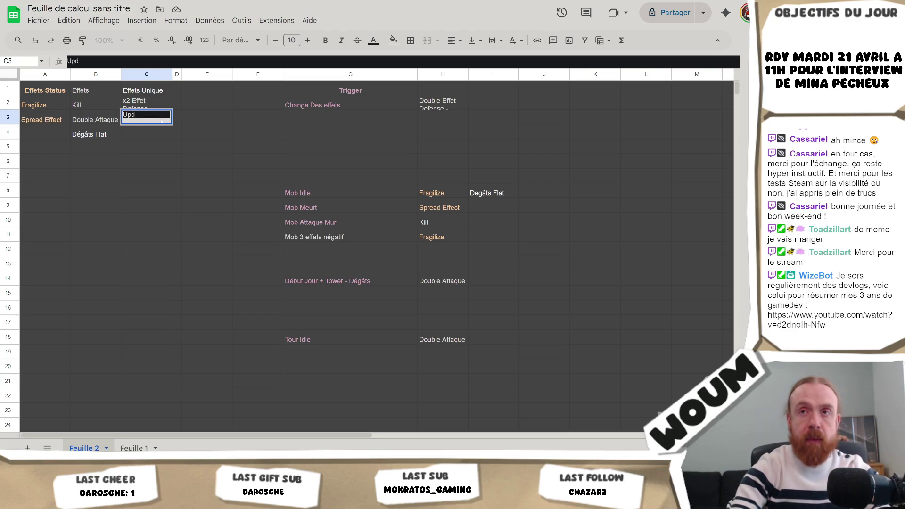
{"action": "type", "text": "atuitement"}
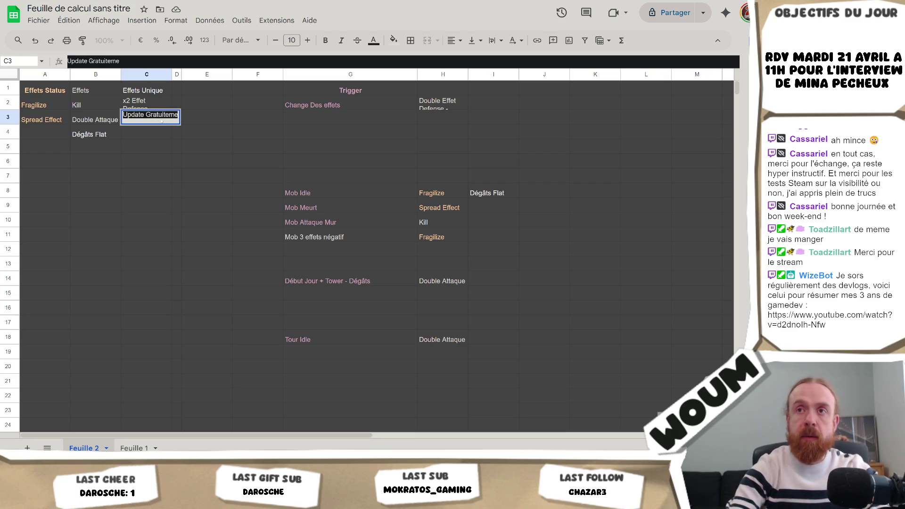
{"action": "key", "text": "Return"}
{"action": "key", "text": "Up"}
{"action": "key", "text": "ctrl+c"}
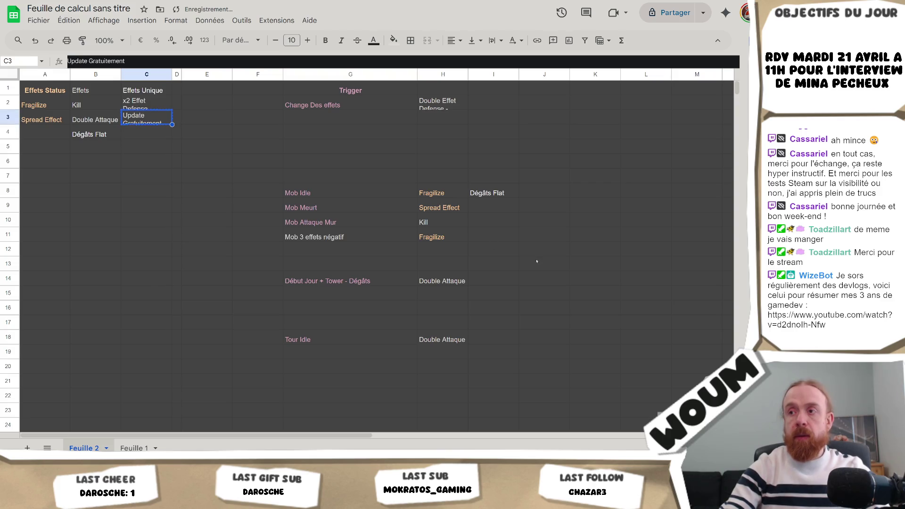
Set I14 to '(tout les 3j) Update Gratuitement'
{"action": "left_click", "coordinate": [494, 278]}
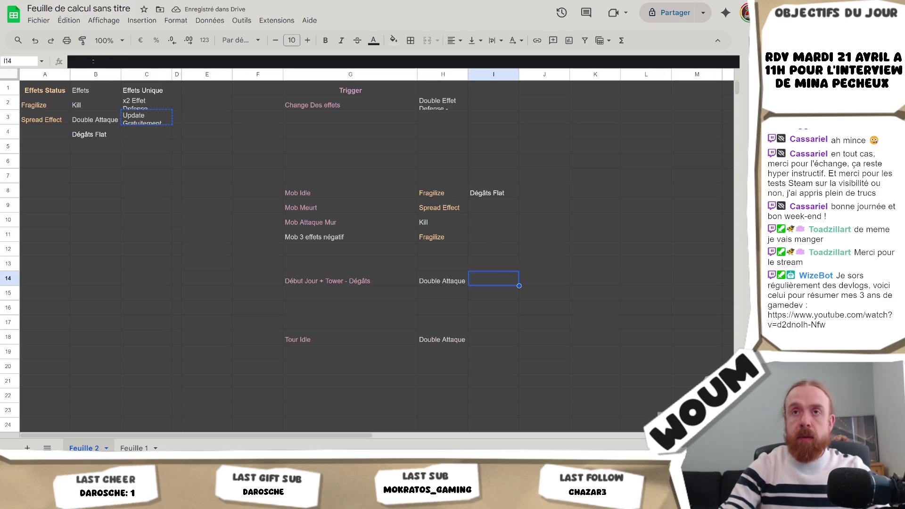
{"action": "left_click", "coordinate": [93, 61]}
{"action": "type", "text": "("}
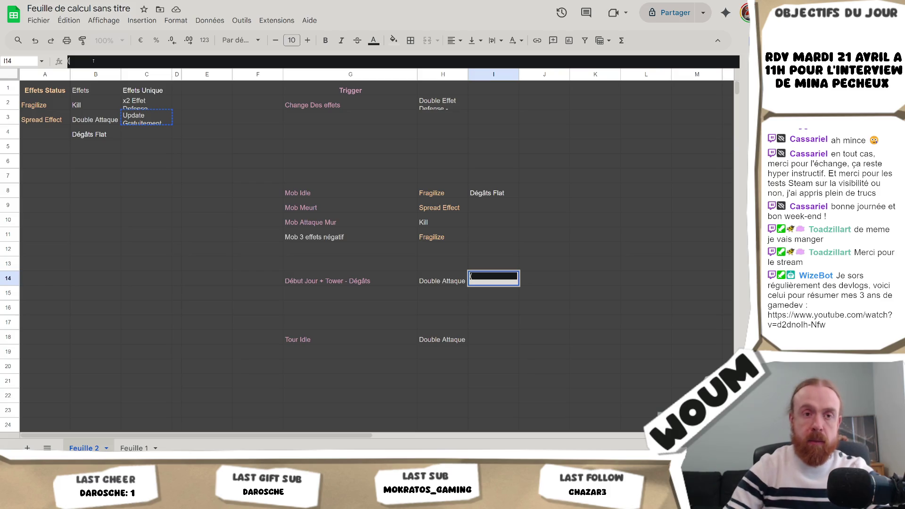
{"action": "type", "text": "3"}
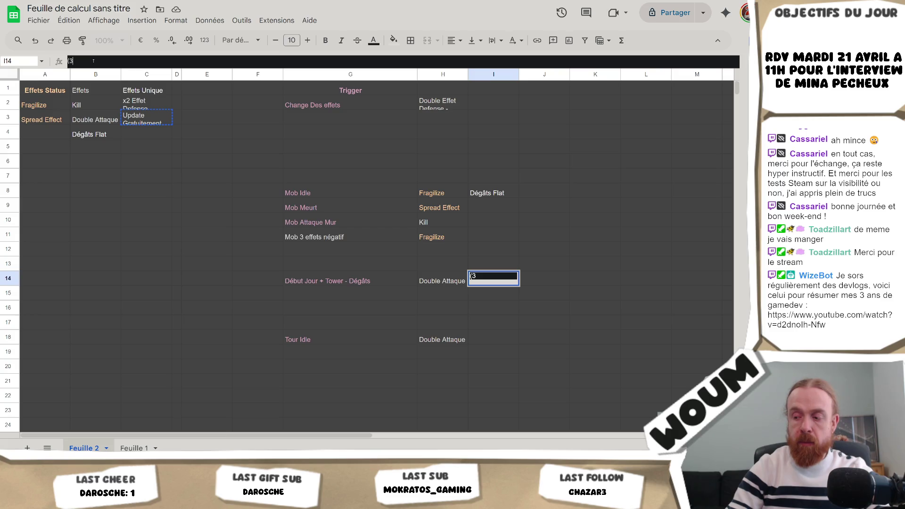
{"action": "key", "text": "BackSpace"}
{"action": "type", "text": "tout"}
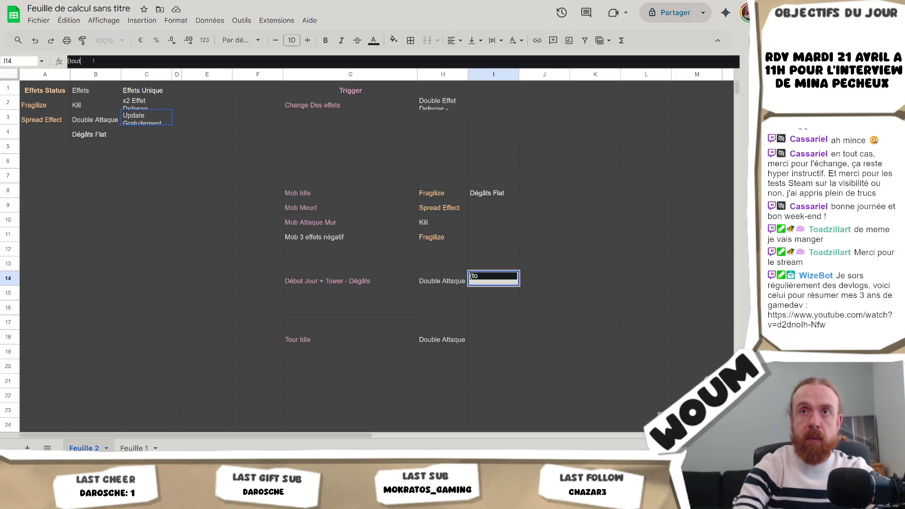
{"action": "type", "text": " les 3j)"}
{"action": "key", "text": "ctrl+v"}
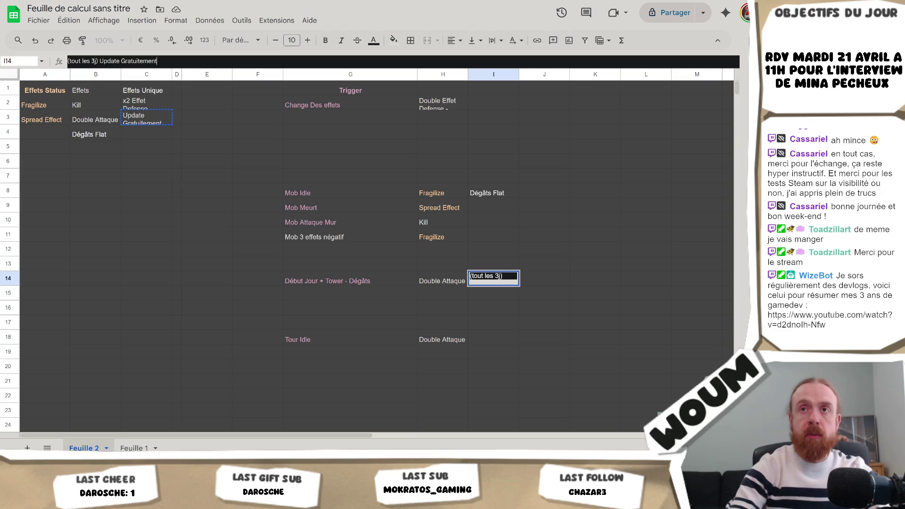
{"action": "key", "text": "ctrl+Return"}
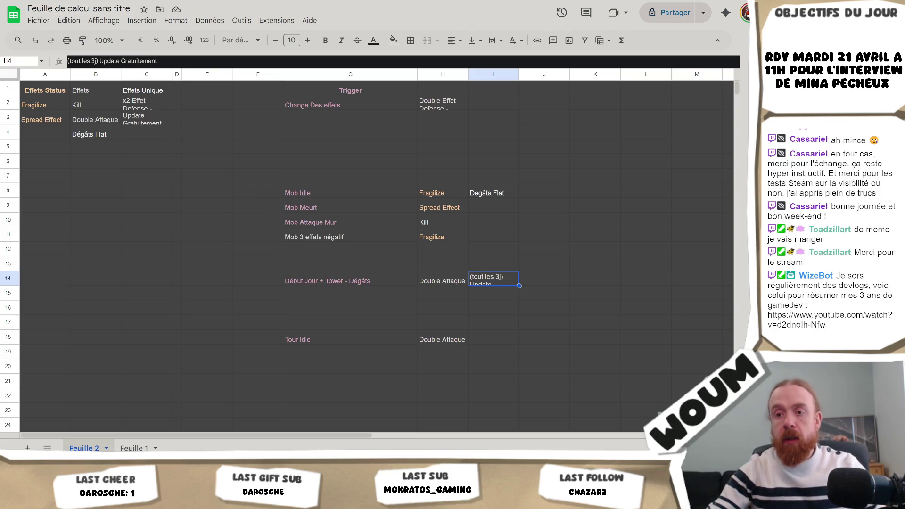
Check the tower comment on line 66 of the game code in Visual Studio
{"action": "key", "text": "alt+Tab"}
{"action": "scroll", "coordinate": [275, 183], "scroll_direction": "down", "scroll_amount": 1}
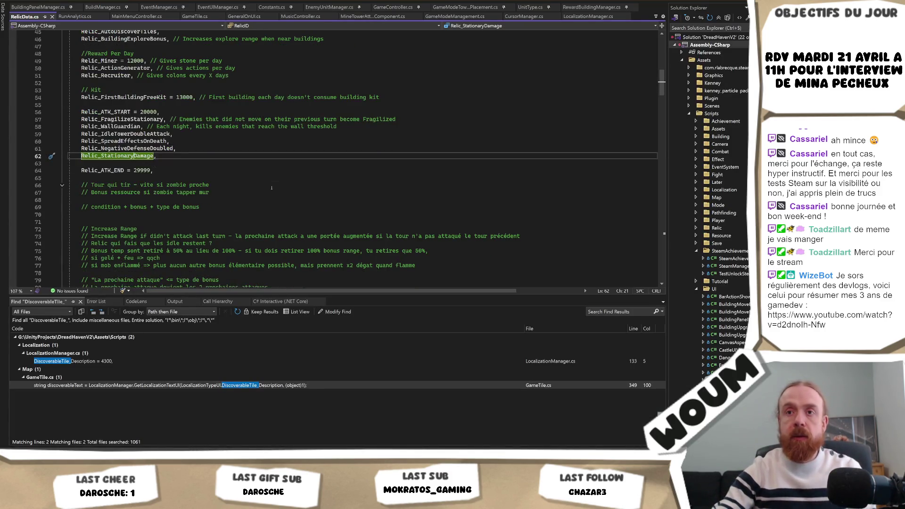
{"action": "left_click", "coordinate": [230, 184]}
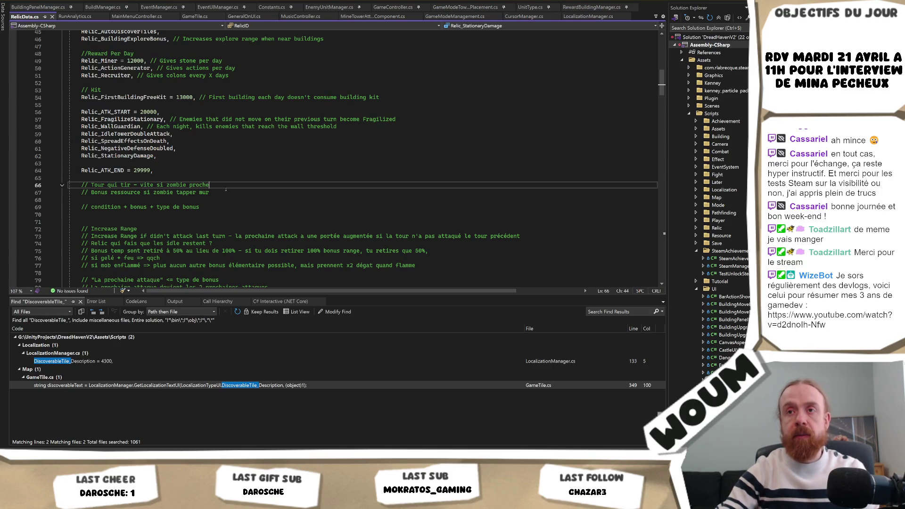
{"action": "key", "text": "alt+Tab"}
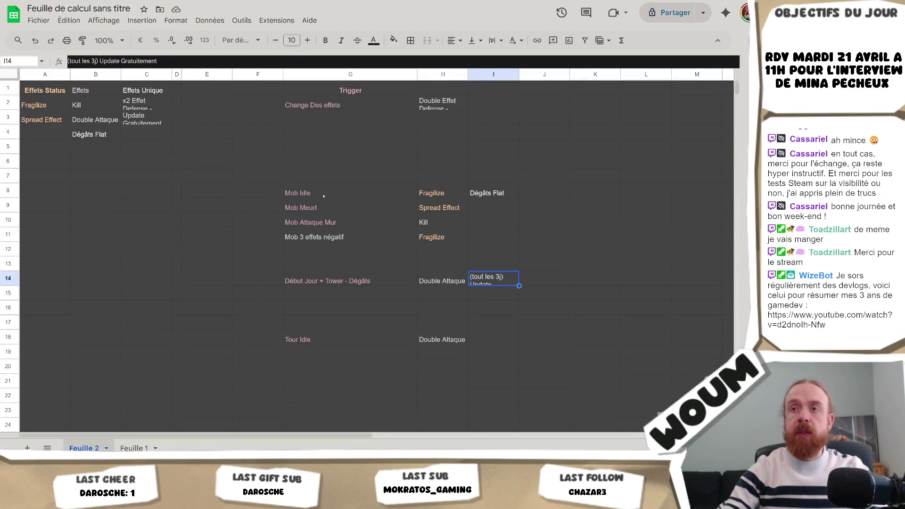
Enter the 'Mob Proche Tour' trigger in G7
{"action": "left_click", "coordinate": [337, 173]}
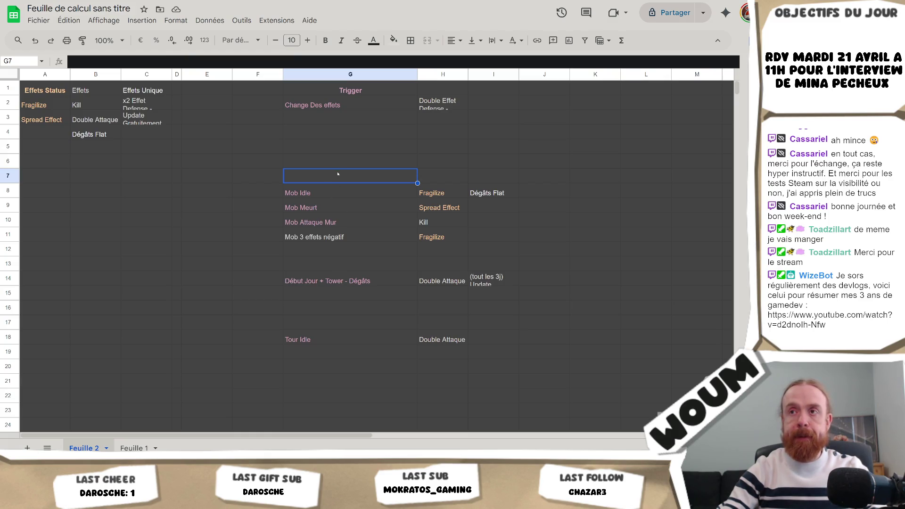
{"action": "type", "text": "Mo"}
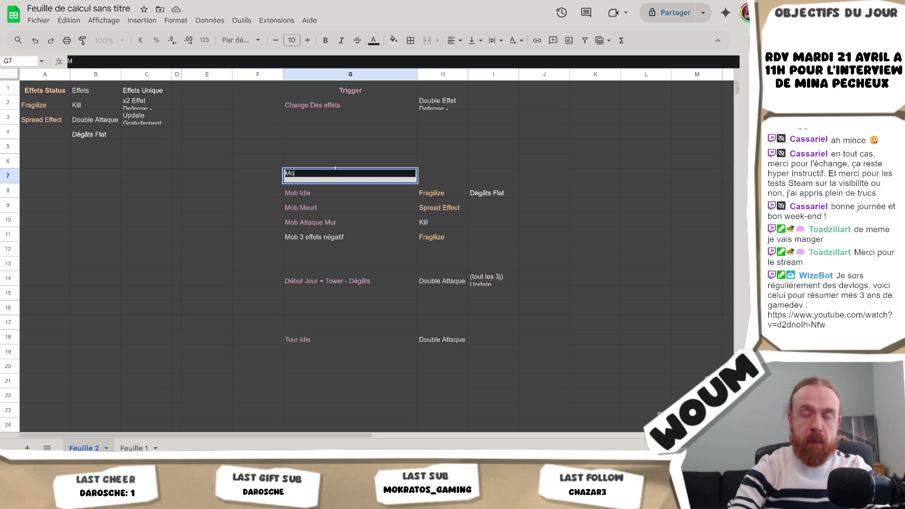
{"action": "type", "text": "b Proche To"}
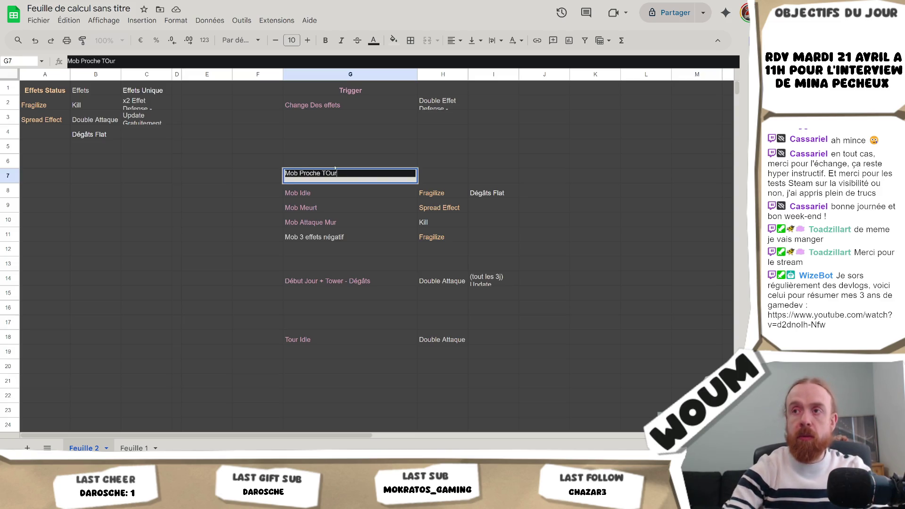
{"action": "type", "text": "ur"}
{"action": "key", "text": "Return"}
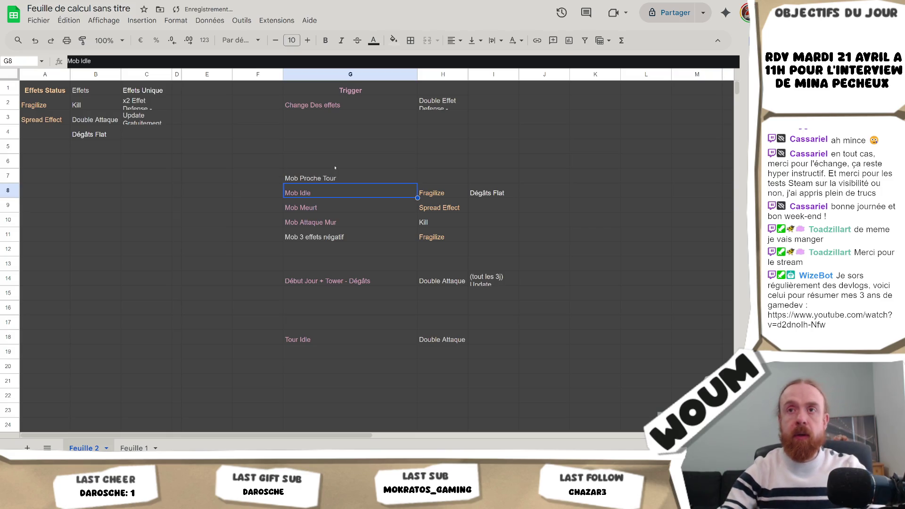
Colour the Effets Unique entries (C1:C3) and Double Effet Defense (H2) light yellow
{"action": "left_click_drag", "start_coordinate": [154, 87], "coordinate": [150, 120]}
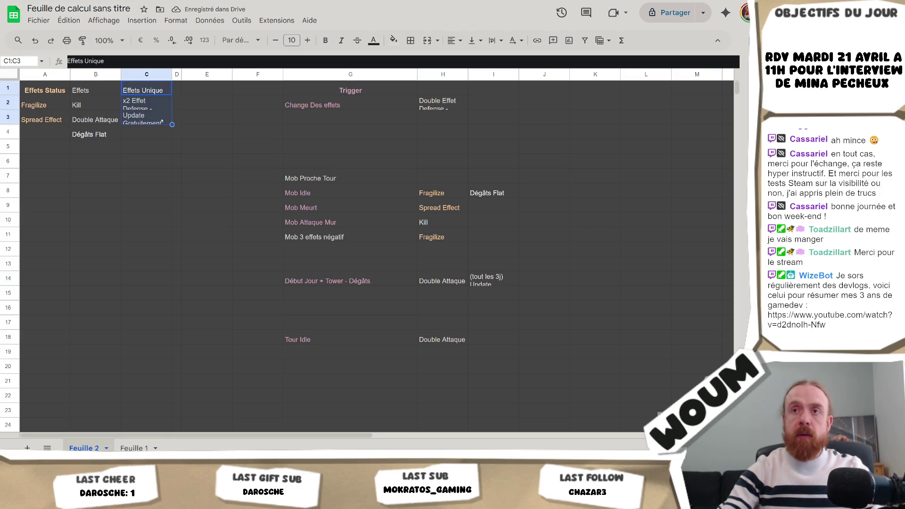
{"action": "left_click", "coordinate": [373, 40]}
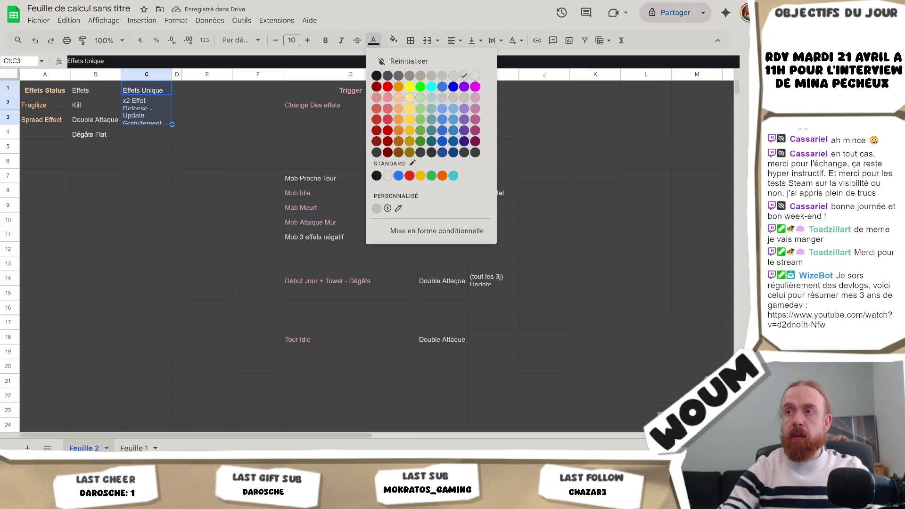
{"action": "left_click", "coordinate": [409, 108]}
{"action": "left_click", "coordinate": [493, 250]}
{"action": "left_click", "coordinate": [493, 267]}
{"action": "key", "text": "Down"}
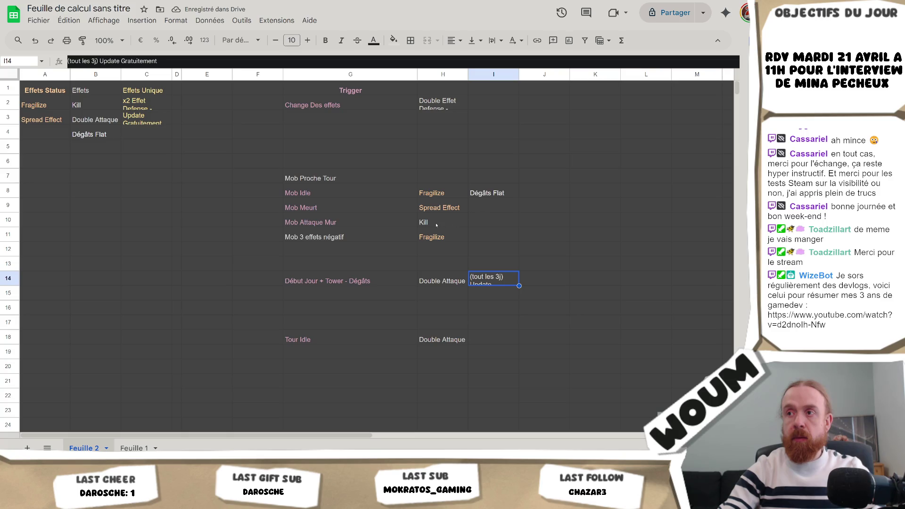
{"action": "left_click", "coordinate": [435, 102]}
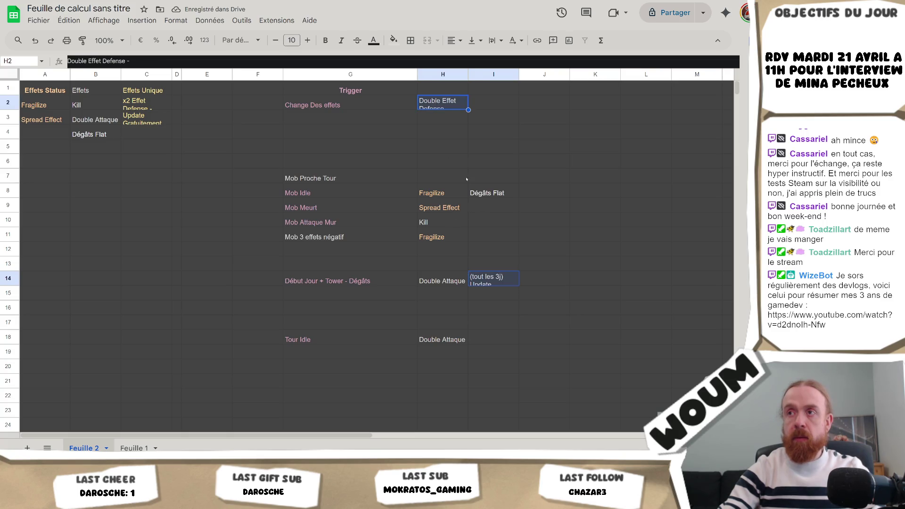
{"action": "left_click", "coordinate": [373, 40]}
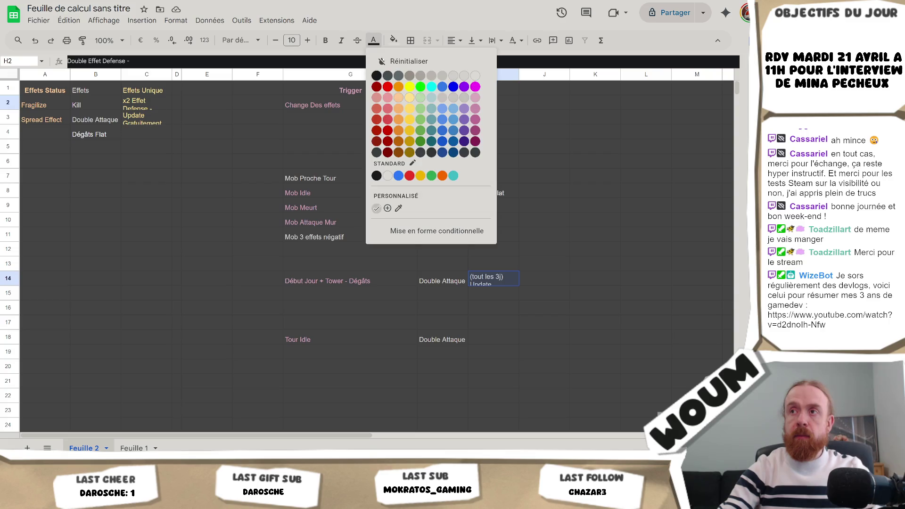
{"action": "left_click", "coordinate": [413, 109]}
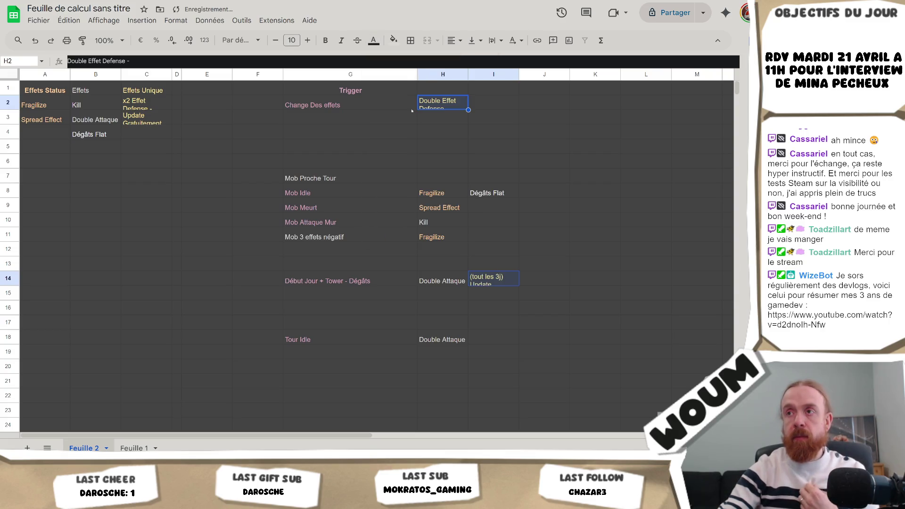
{"action": "left_click", "coordinate": [179, 195]}
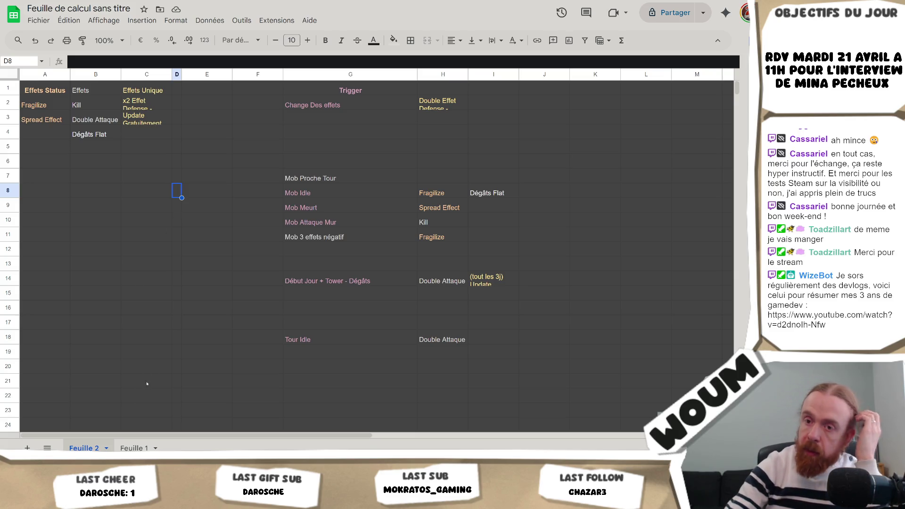
Glance at the game code, then select the Mob Proche Tour row's cells
{"action": "mouse_move", "coordinate": [80, 460]}
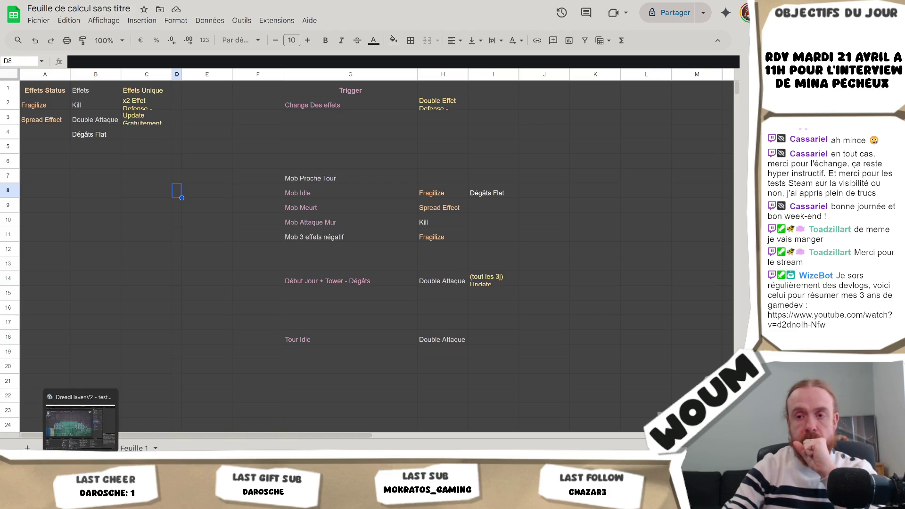
{"action": "left_click", "coordinate": [186, 422]}
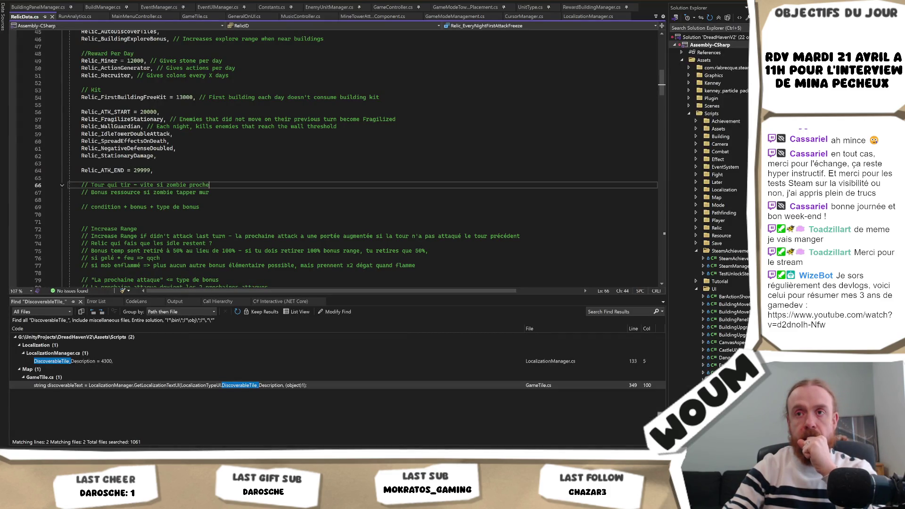
{"action": "key", "text": "alt+Tab"}
{"action": "left_click", "coordinate": [330, 255]}
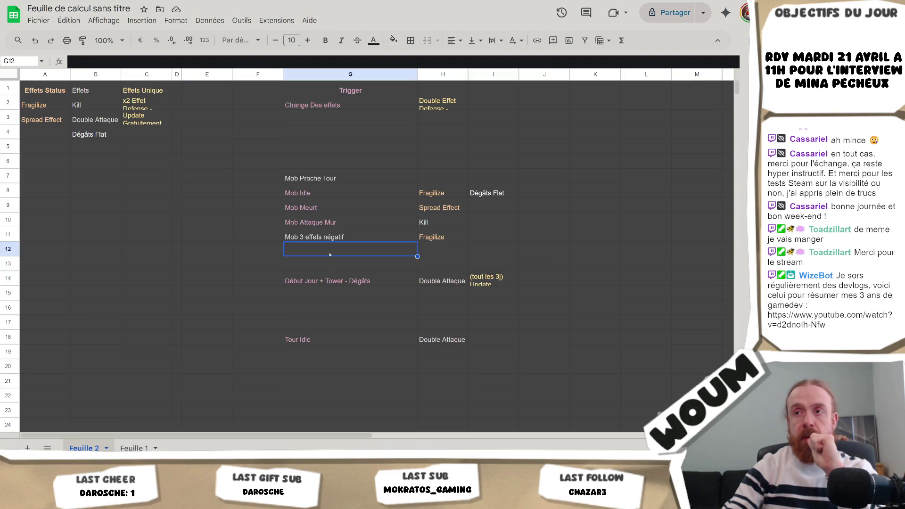
{"action": "left_click_drag", "start_coordinate": [332, 174], "coordinate": [465, 184]}
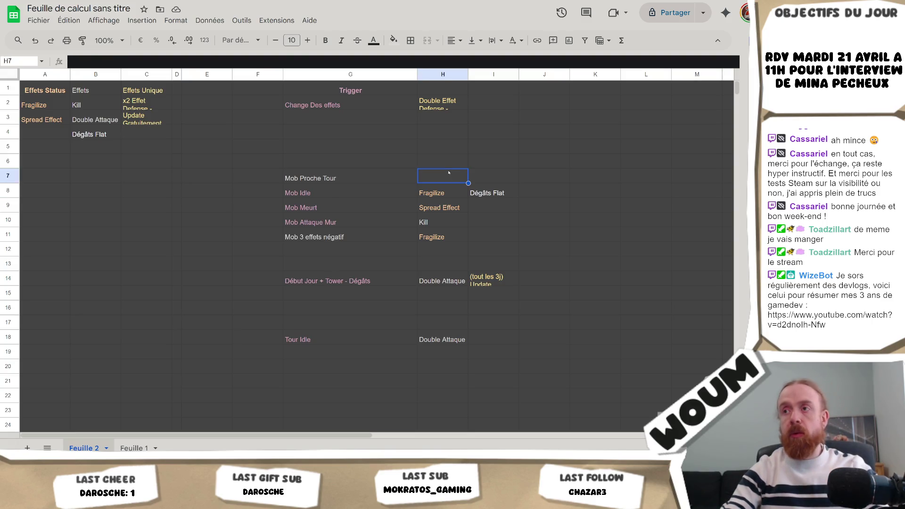
{"action": "key", "text": "alt+Tab"}
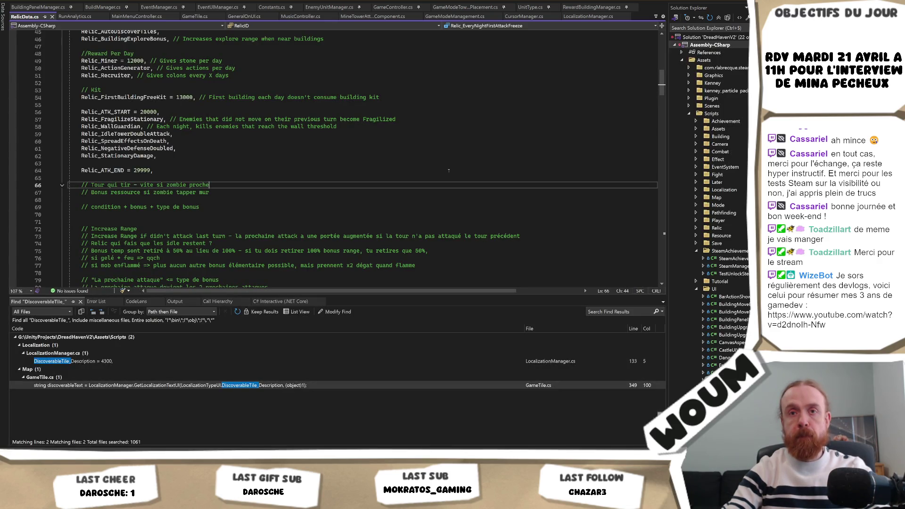
Switch from the Visual Studio relic code back to Google Sheets
{"action": "key", "text": "alt+Tab"}
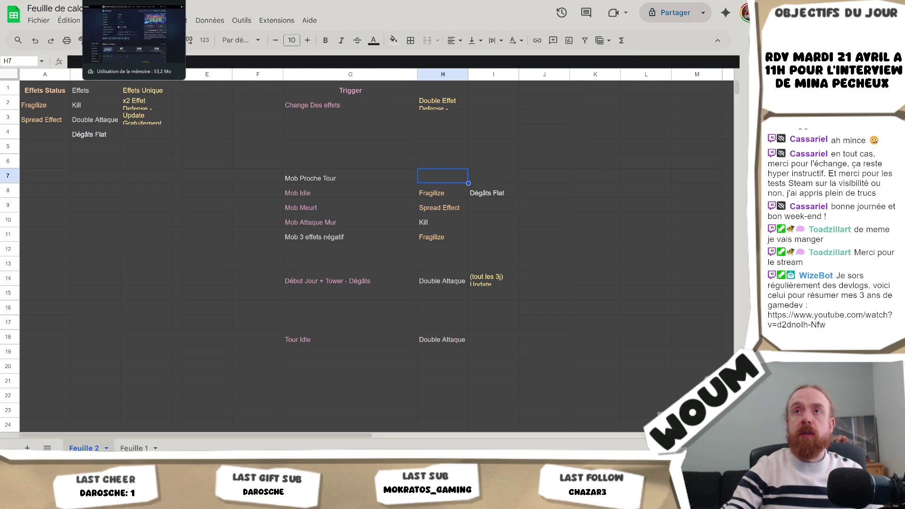
Open the A faire deck in Codecks and start a new zone named 'Idées Tour'
{"action": "left_click", "coordinate": [52, 0]}
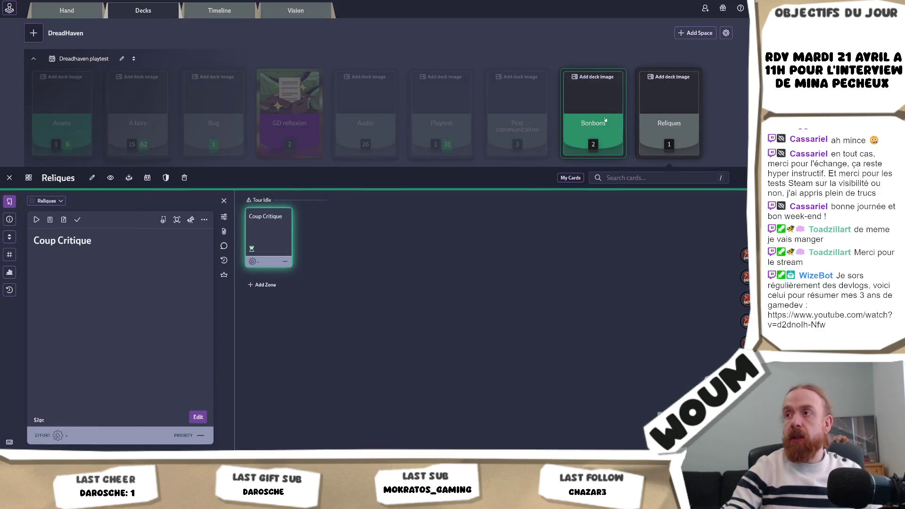
{"action": "left_click", "coordinate": [304, 117]}
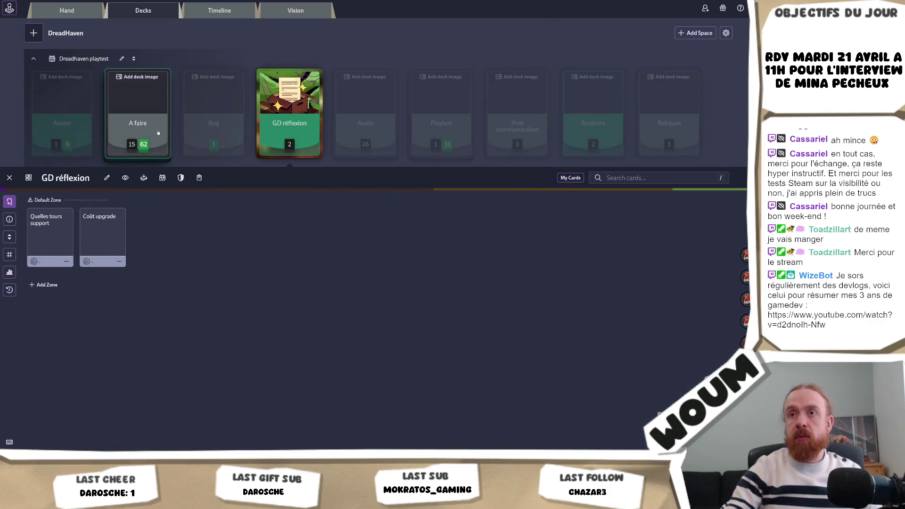
{"action": "left_click", "coordinate": [159, 133]}
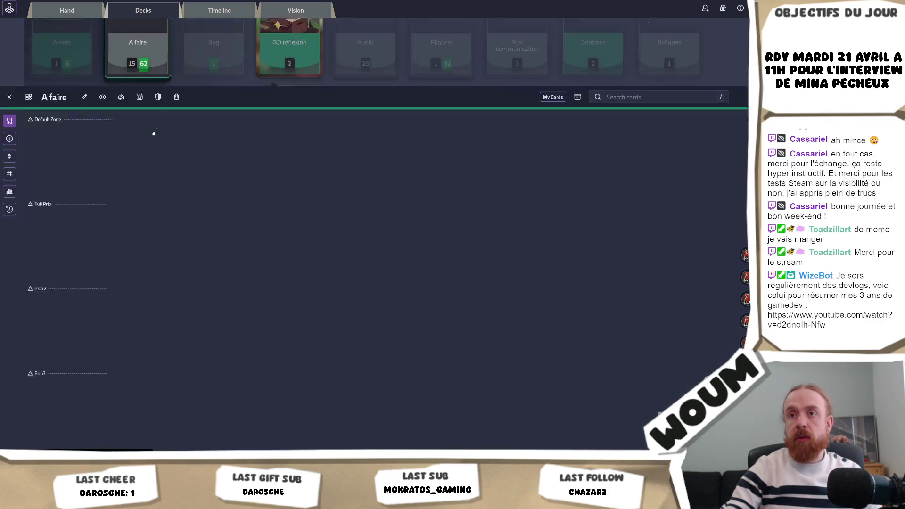
{"action": "scroll", "coordinate": [269, 188], "scroll_direction": "down", "scroll_amount": 5}
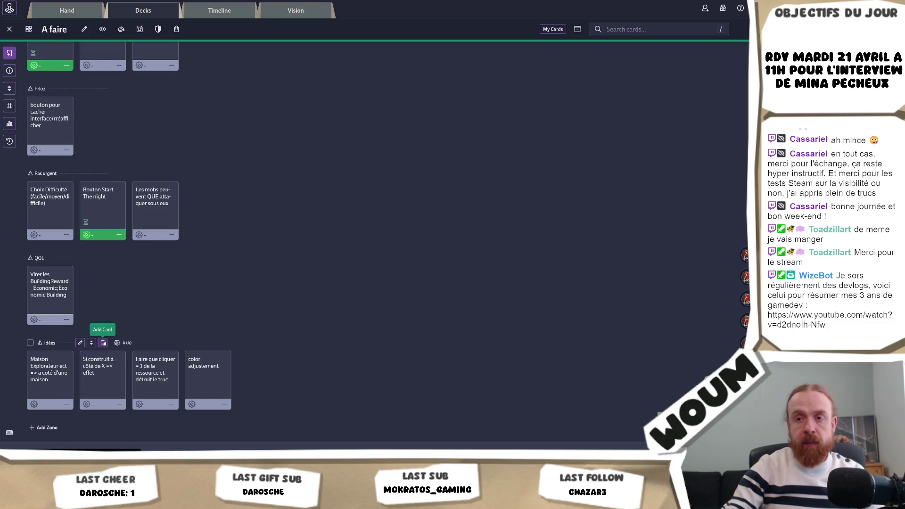
{"action": "scroll", "coordinate": [103, 343], "scroll_direction": "down", "scroll_amount": 2}
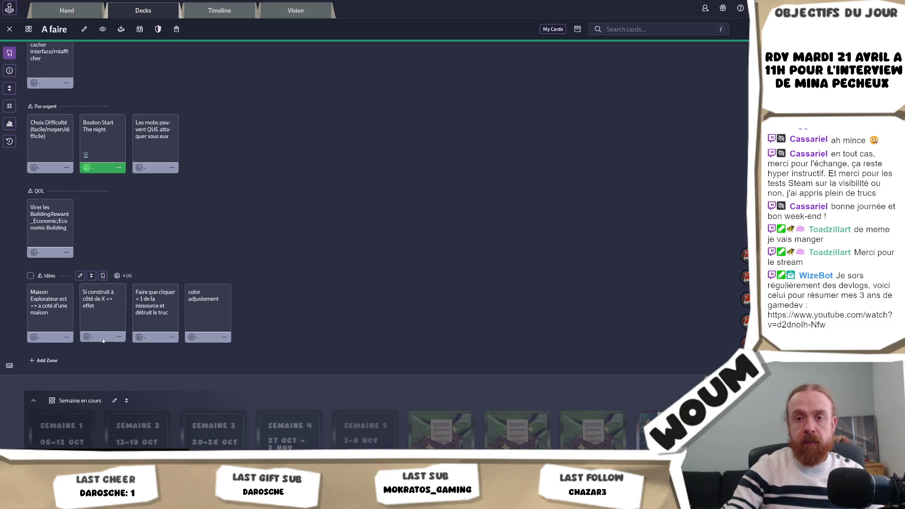
{"action": "left_click", "coordinate": [47, 361]}
{"action": "type", "text": "Idées Tour"}
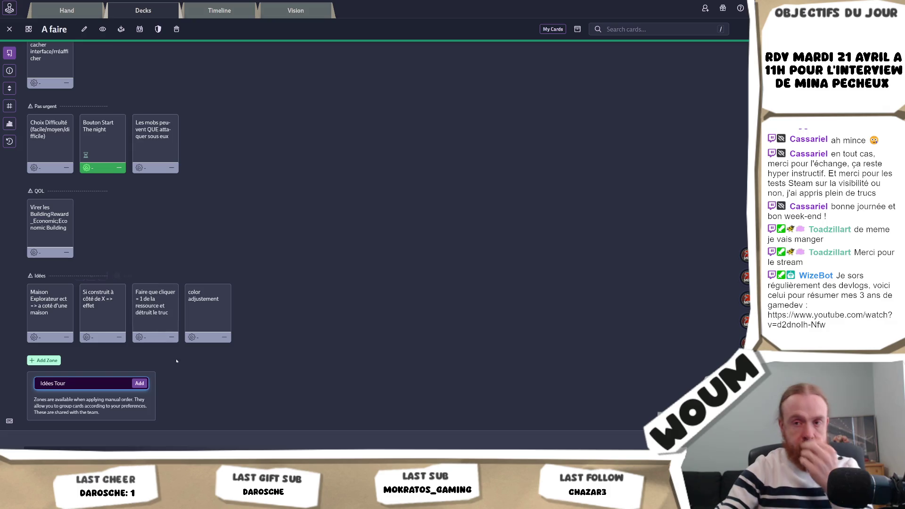
Create the Idées Tour zone and save a card reading 'Attack - vite si zombie proche'
{"action": "left_click", "coordinate": [140, 384]}
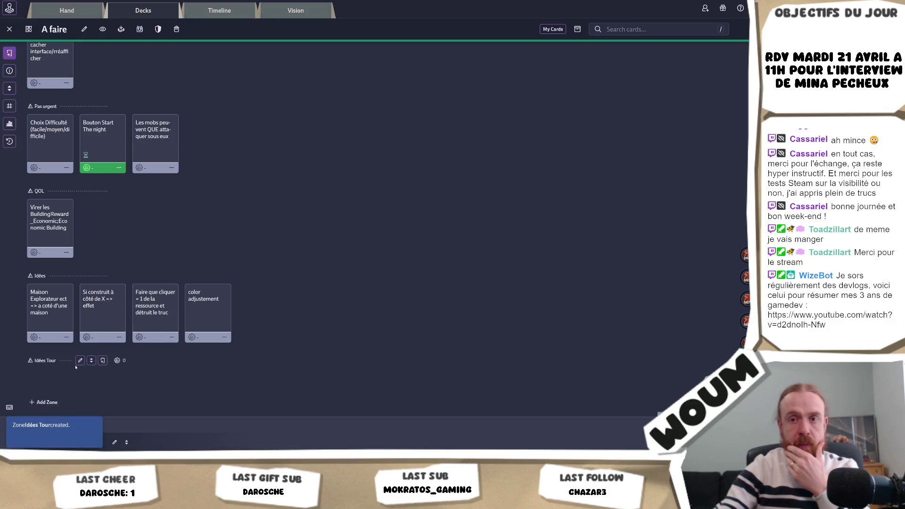
{"action": "left_click", "coordinate": [102, 360]}
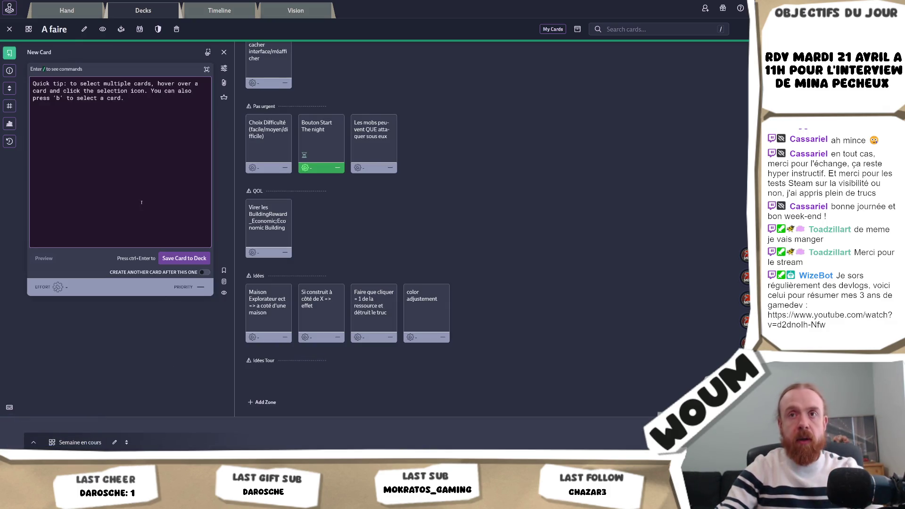
{"action": "type", "text": "Attack - vite si zombie proche"}
{"action": "left_click", "coordinate": [193, 256]}
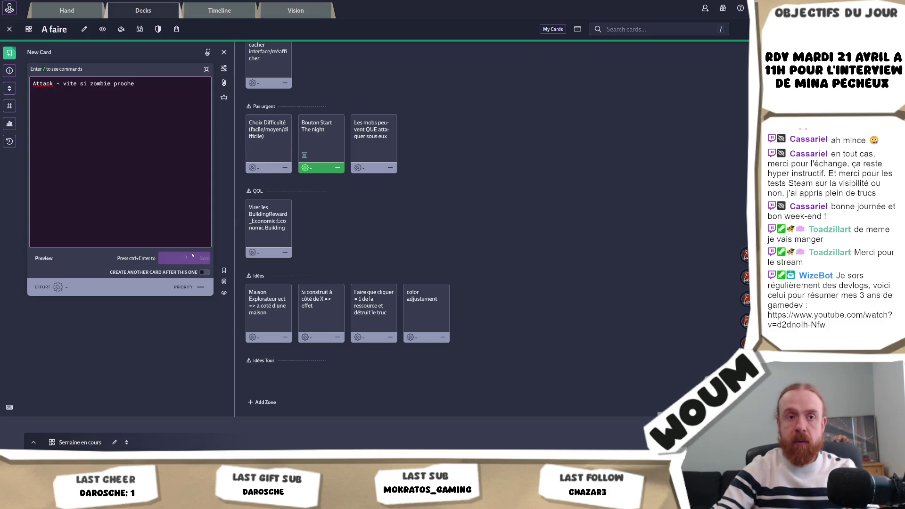
{"action": "key", "text": "alt+Tab"}
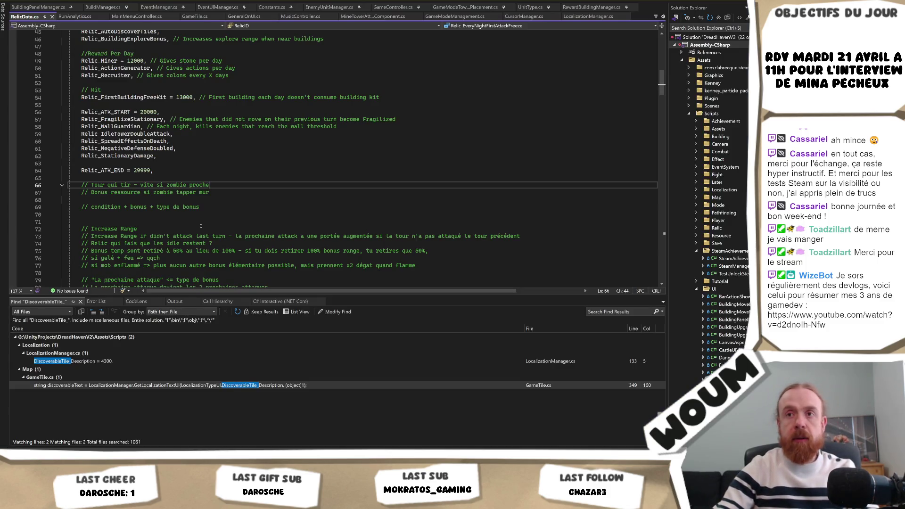
Delete the tower-speed and wall-bonus idea comments at line 66 of RelicData.cs
{"action": "left_click_drag", "start_coordinate": [222, 185], "coordinate": [227, 178]}
{"action": "key", "text": "Delete"}
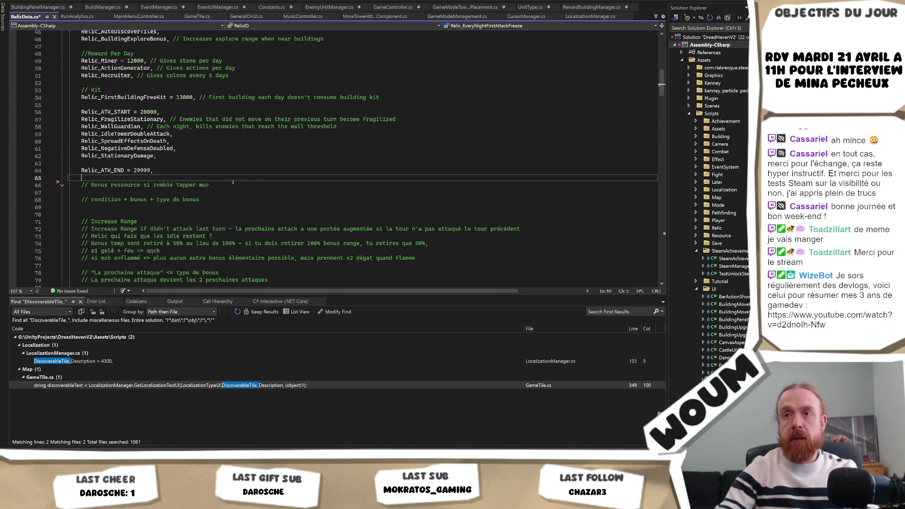
{"action": "left_click_drag", "start_coordinate": [233, 182], "coordinate": [236, 177]}
{"action": "key", "text": "Delete"}
{"action": "left_click", "coordinate": [223, 198]}
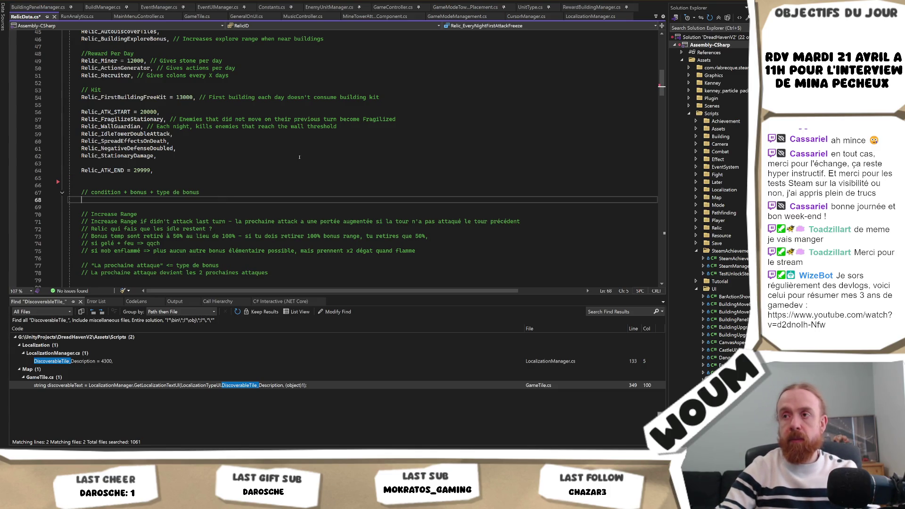
Return to Google Sheets via Codecks and select the Effets column B
{"action": "key", "text": "alt+Tab"}
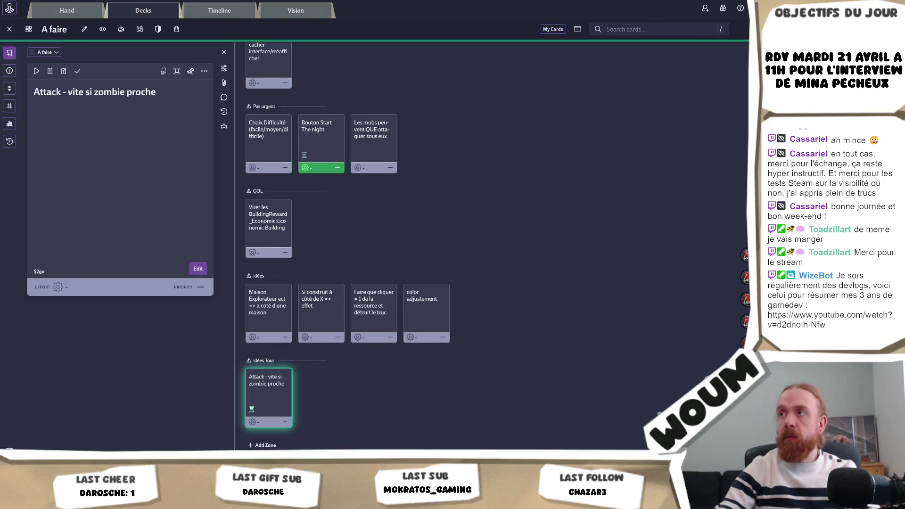
{"action": "key", "text": "alt+Tab"}
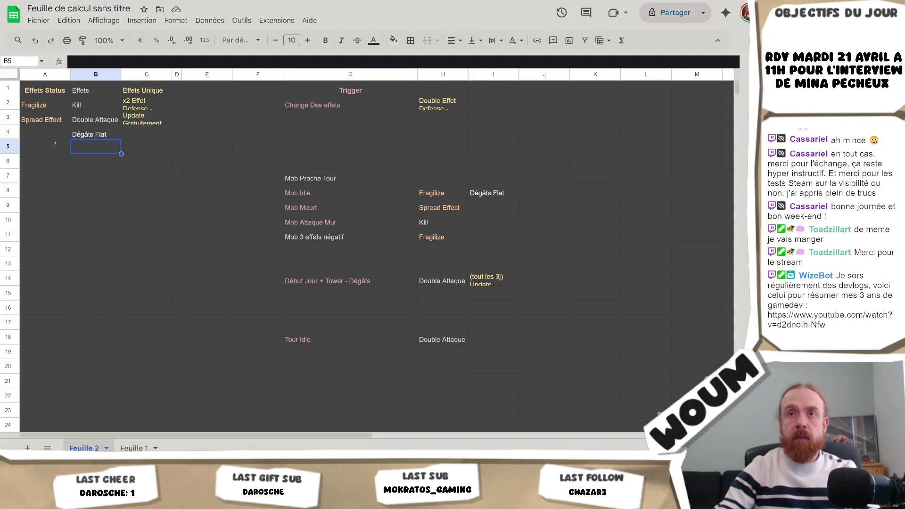
{"action": "left_click", "coordinate": [97, 75]}
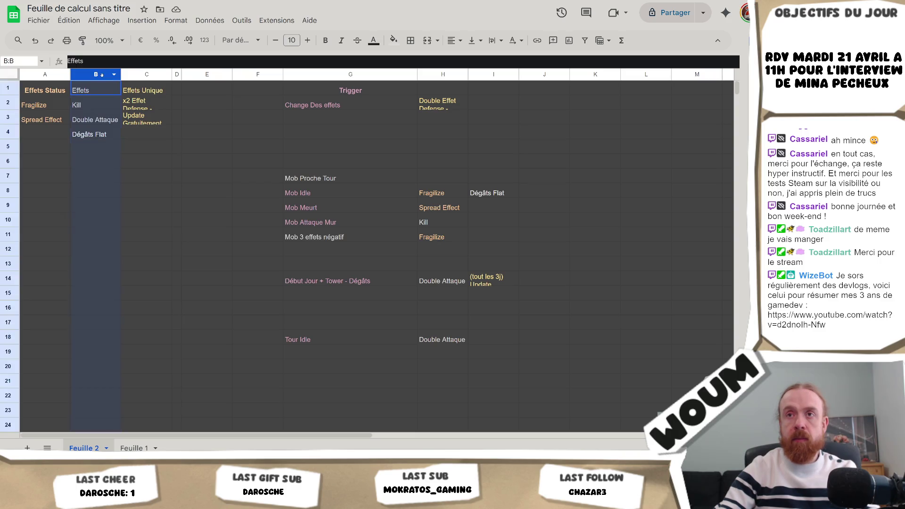
Colour the Effets column and the paired effect cells H8–H18 light green
{"action": "left_click", "coordinate": [373, 40]}
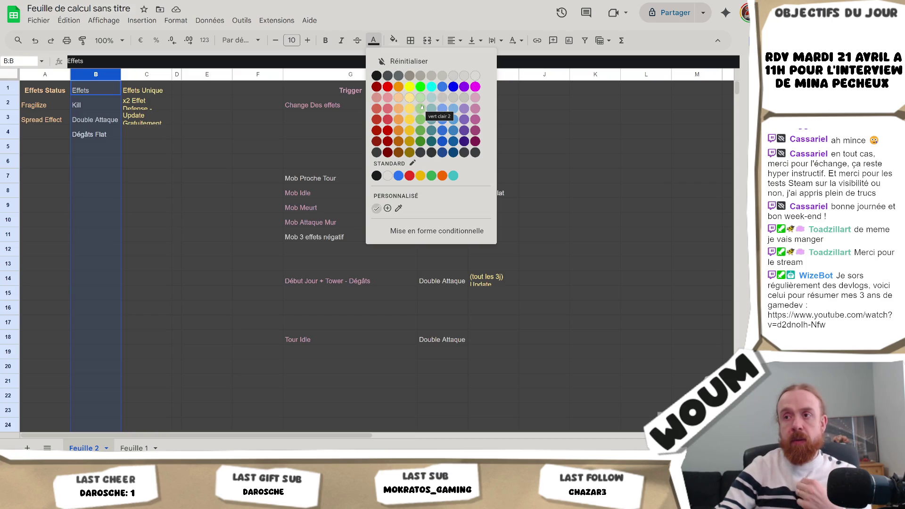
{"action": "left_click", "coordinate": [420, 108]}
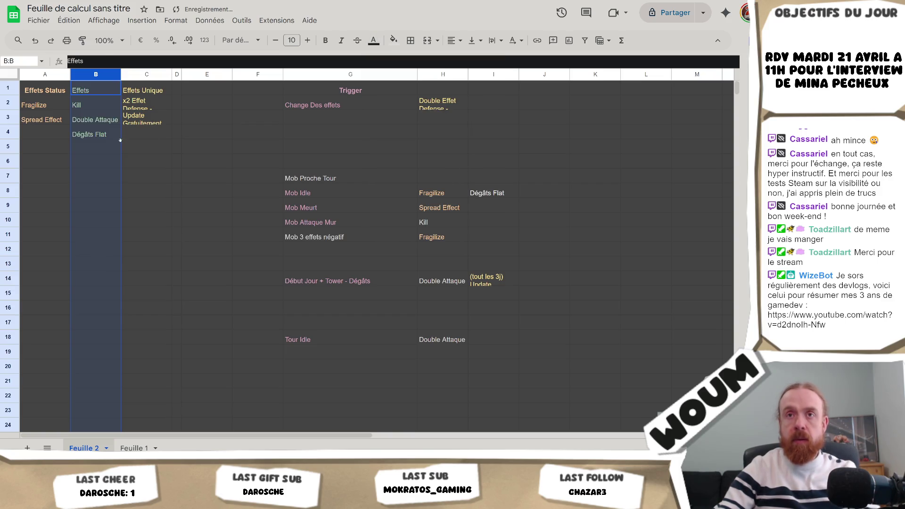
{"action": "left_click", "coordinate": [472, 192]}
{"action": "left_click", "coordinate": [431, 223], "text": "ctrl"}
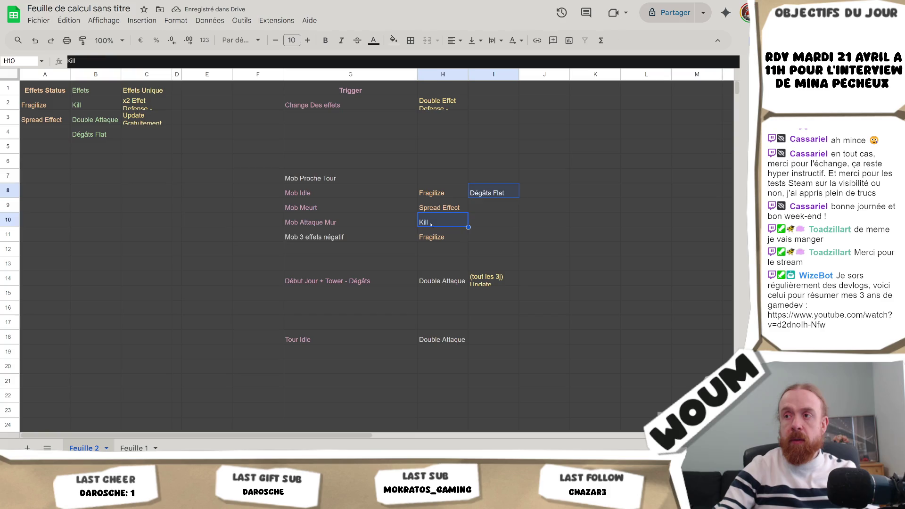
{"action": "left_click", "coordinate": [433, 283], "text": "ctrl"}
{"action": "left_click", "coordinate": [441, 339], "text": "ctrl"}
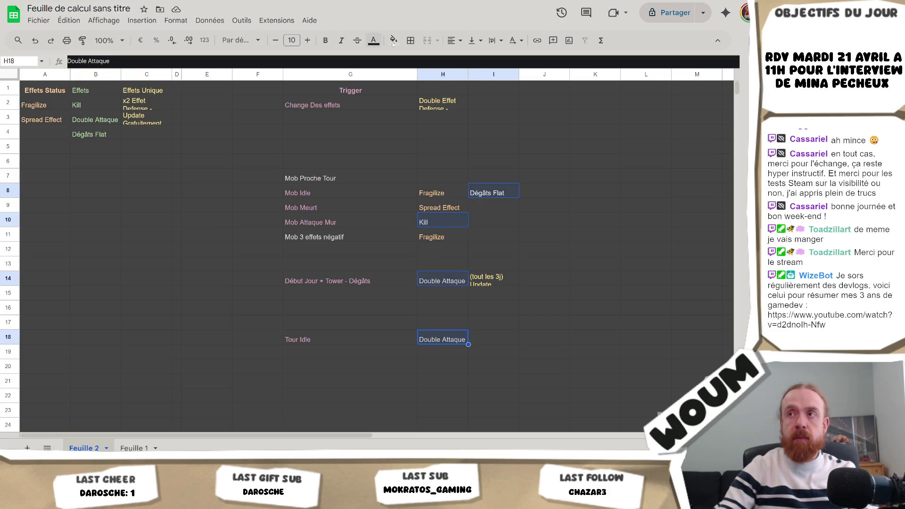
{"action": "left_click", "coordinate": [373, 40]}
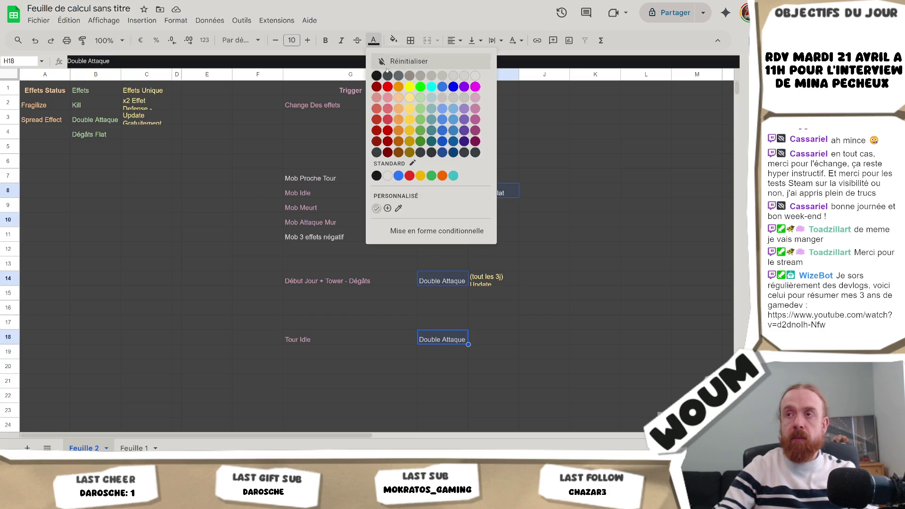
{"action": "left_click", "coordinate": [417, 113]}
{"action": "left_click", "coordinate": [119, 218]}
Add Range + as a new effect in B5 under Dégâts Flat
{"action": "left_click", "coordinate": [94, 135]}
{"action": "left_click", "coordinate": [92, 146]}
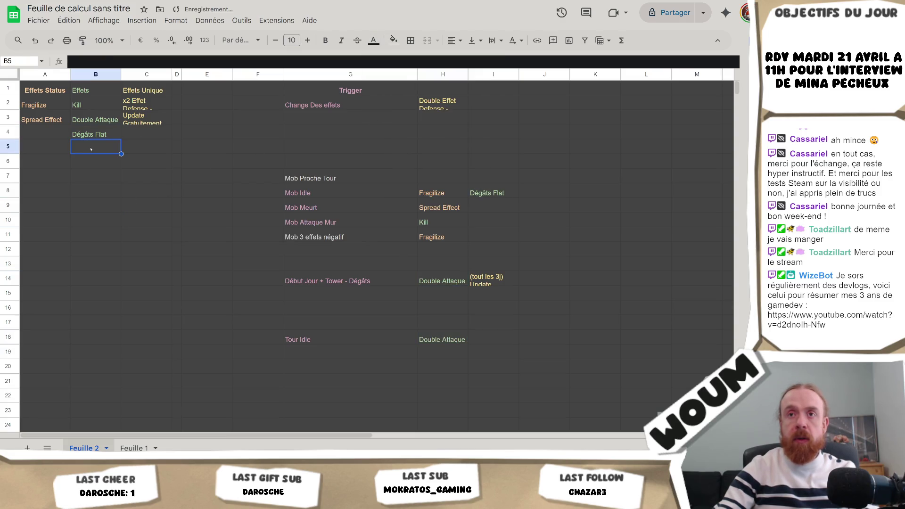
{"action": "double_click", "coordinate": [91, 147]}
{"action": "type", "text": "-"}
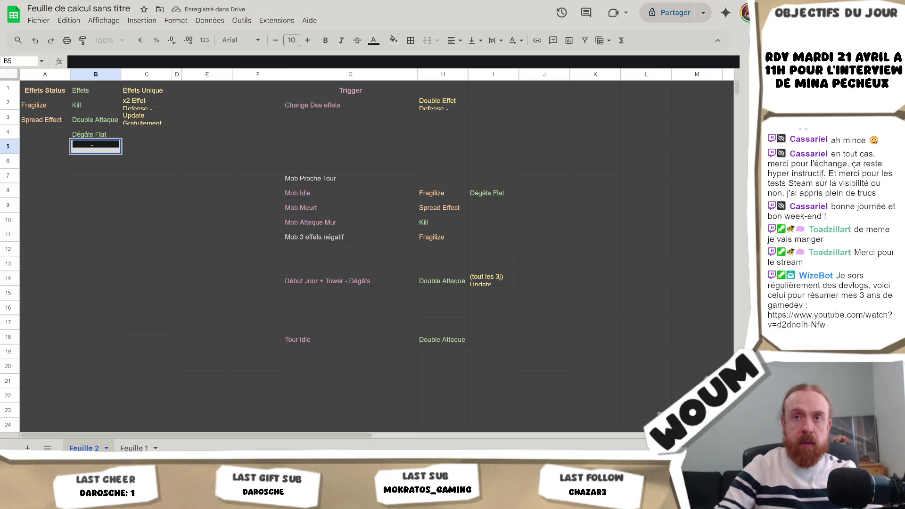
{"action": "type", "text": "Range +"}
{"action": "key", "text": "Return"}
Pair Range + with Tour Idle by pasting it into I18
{"action": "left_click", "coordinate": [92, 146]}
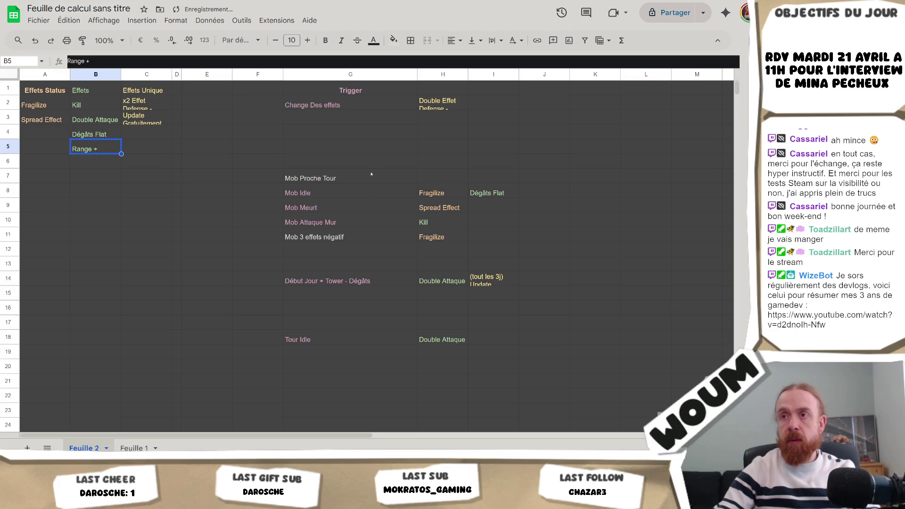
{"action": "left_click", "coordinate": [502, 344]}
{"action": "type", "text": "Range +"}
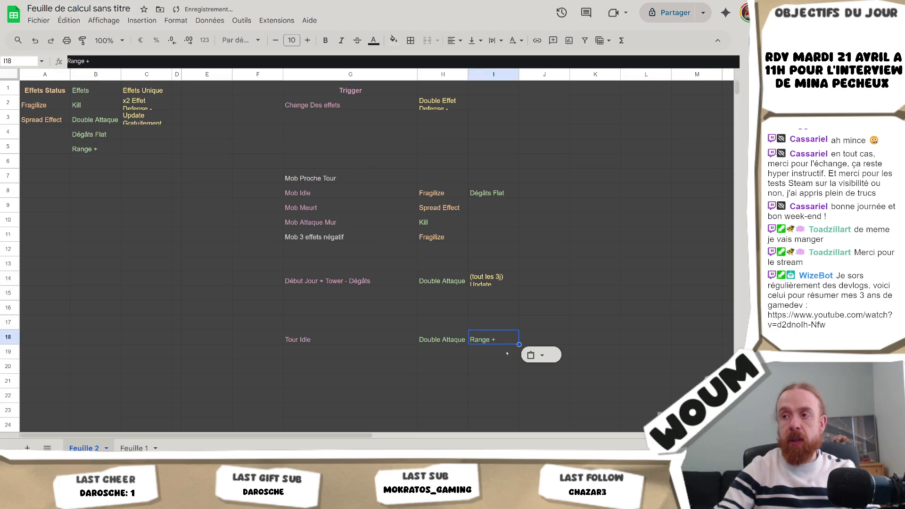
{"action": "key", "text": "alt+Tab"}
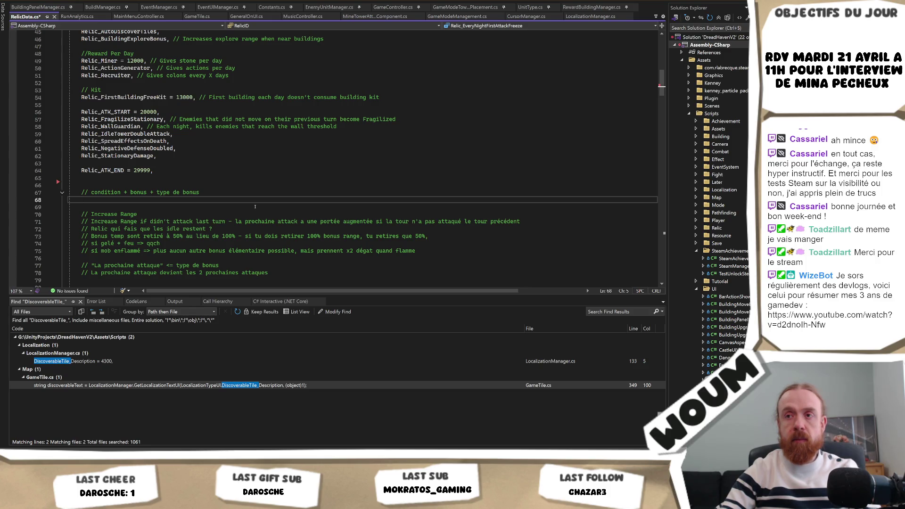
Scroll through the relic design notes in RelicData.cs, then return to the spreadsheet
{"action": "scroll", "coordinate": [255, 206], "scroll_direction": "down", "scroll_amount": 1}
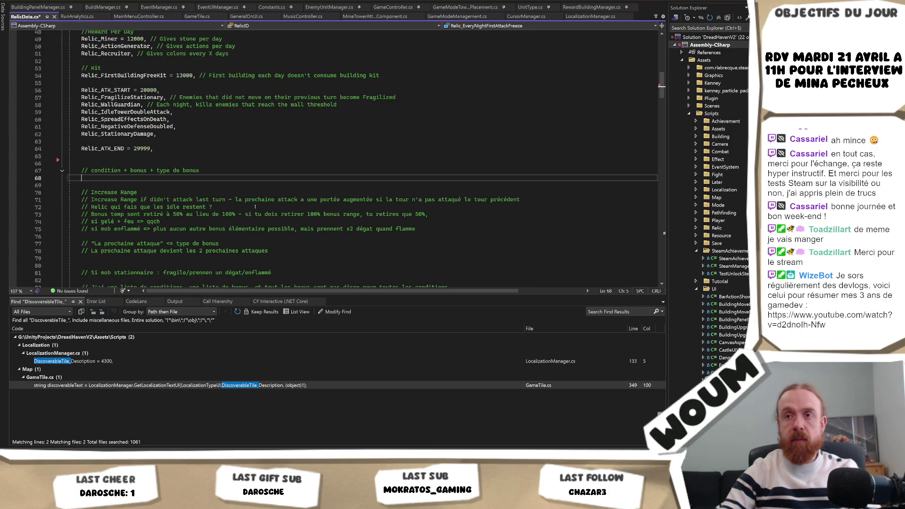
{"action": "key", "text": "alt+Tab"}
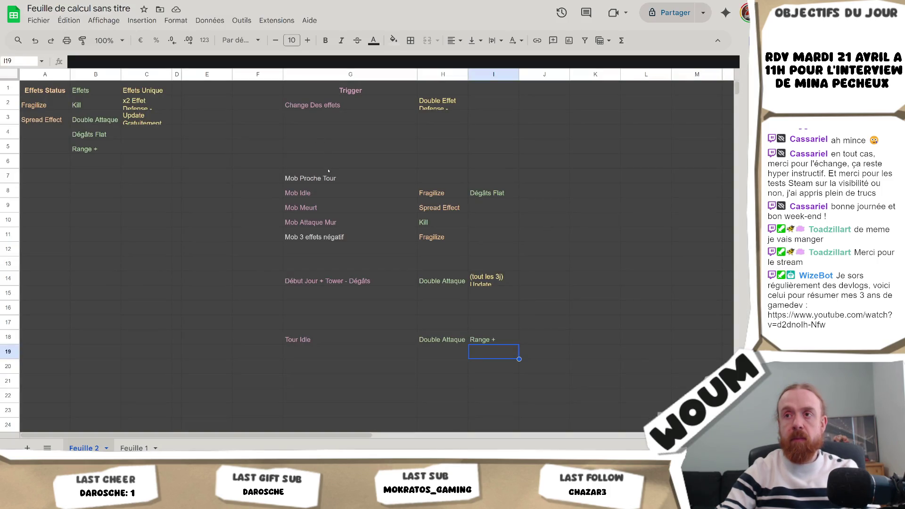
Enter the trigger Mob Enflammé in G6, above Mob Proche Tour
{"action": "left_click", "coordinate": [334, 164]}
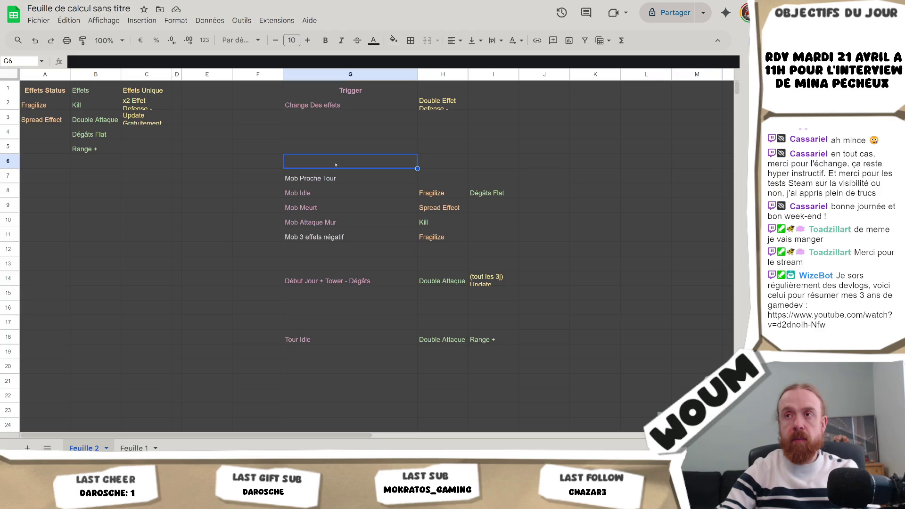
{"action": "double_click", "coordinate": [336, 163]}
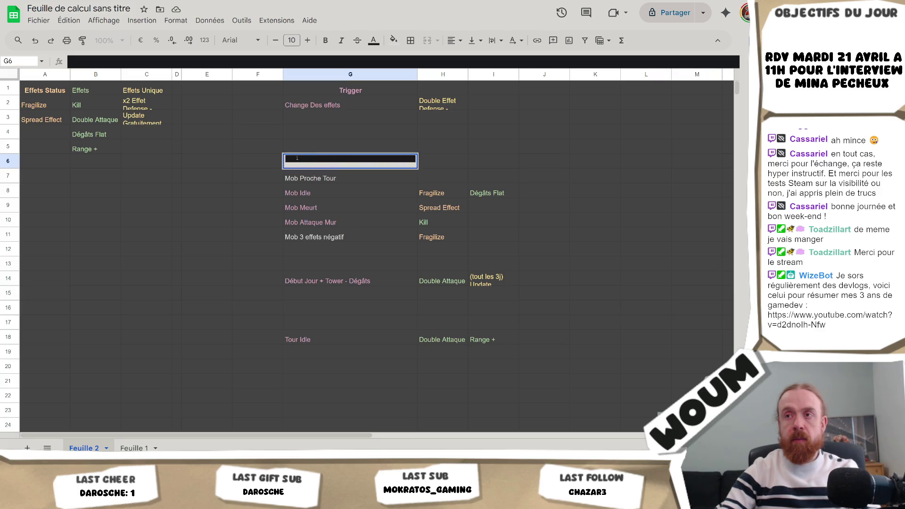
{"action": "type", "text": "Mob"}
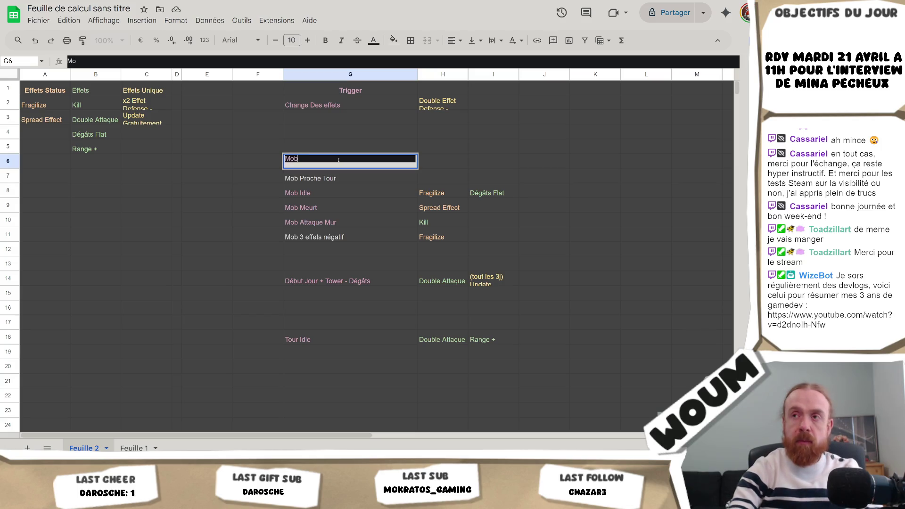
{"action": "type", "text": " Enflamm"}
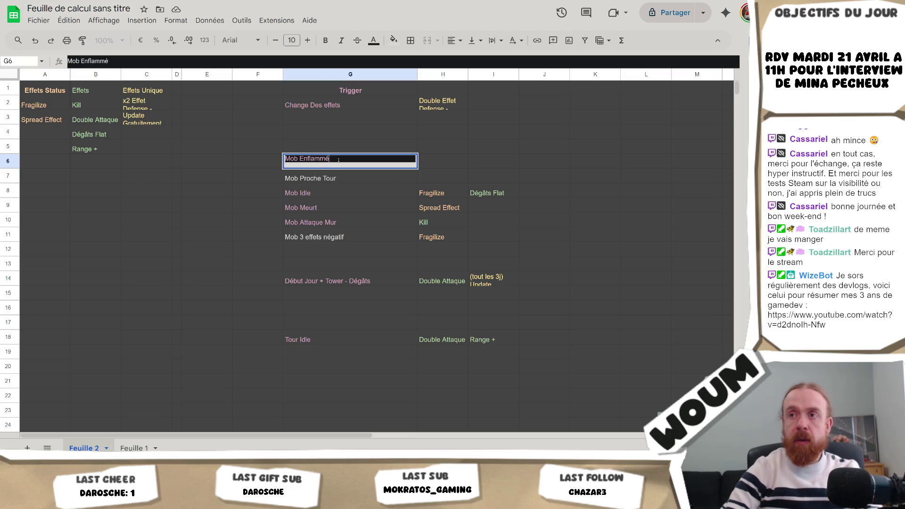
{"action": "type", "text": "é"}
{"action": "key", "text": "Tab"}
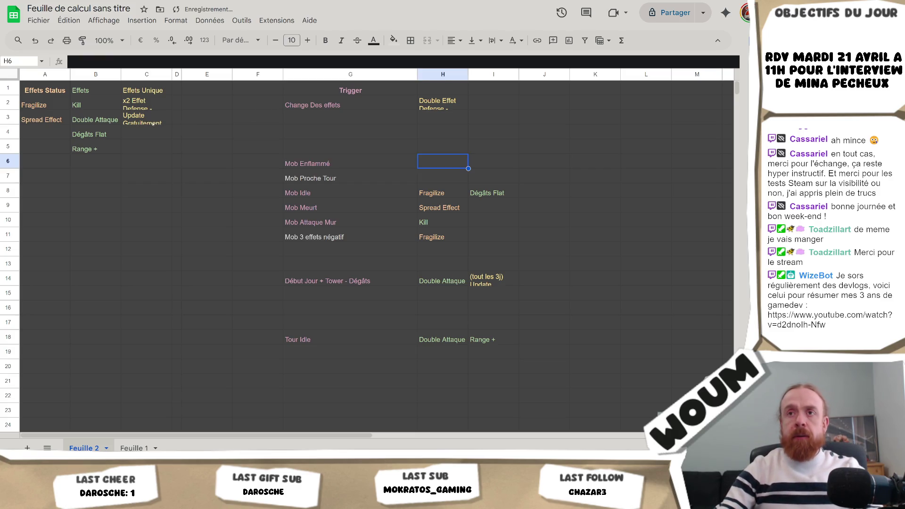
Check the code, then start editing cell C4 under Effets Unique
{"action": "key", "text": "alt+Tab"}
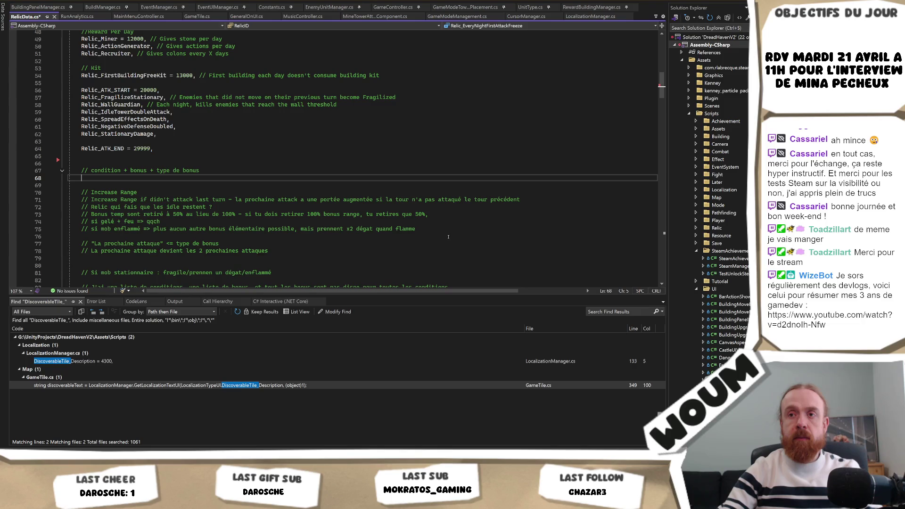
{"action": "key", "text": "alt+Tab"}
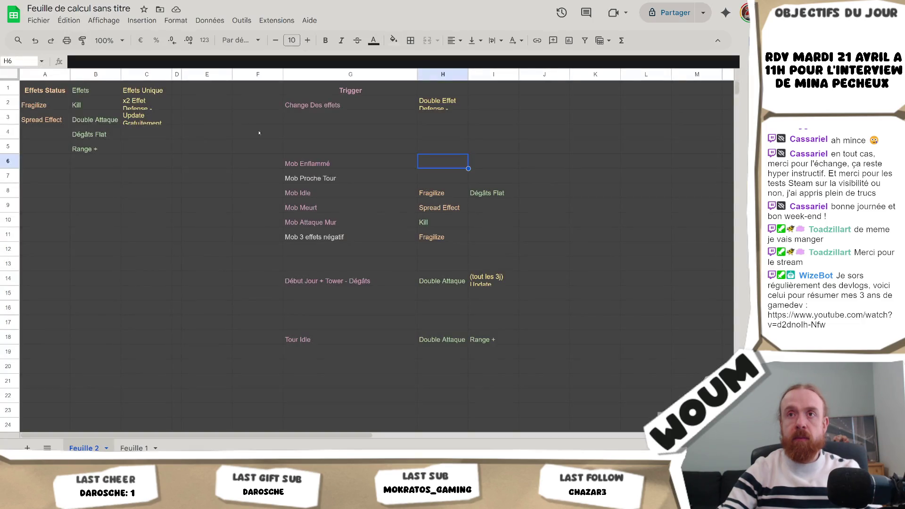
{"action": "left_click", "coordinate": [148, 141]}
{"action": "double_click", "coordinate": [150, 135]}
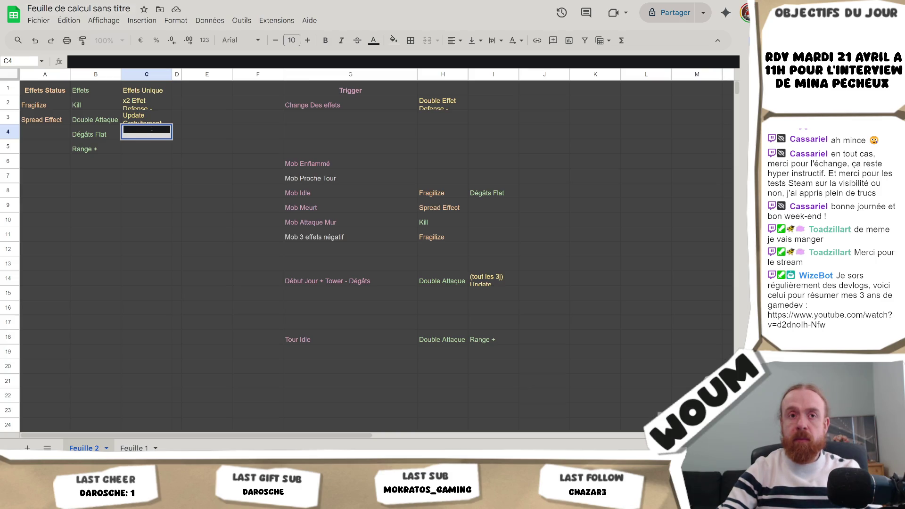
{"action": "key", "text": "alt+Tab"}
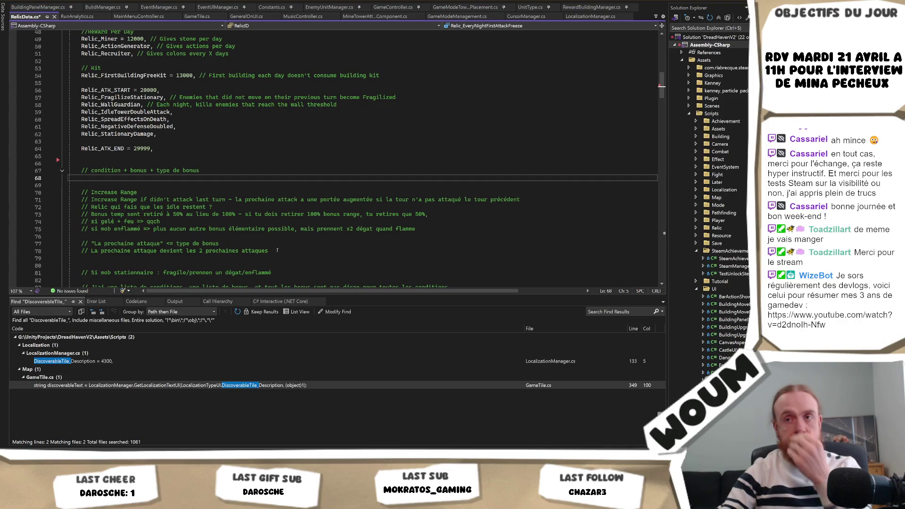
Delete the brainstorming comment block on lines 79–91 of RelicData.cs, then return to Sheets
{"action": "left_click", "coordinate": [214, 237]}
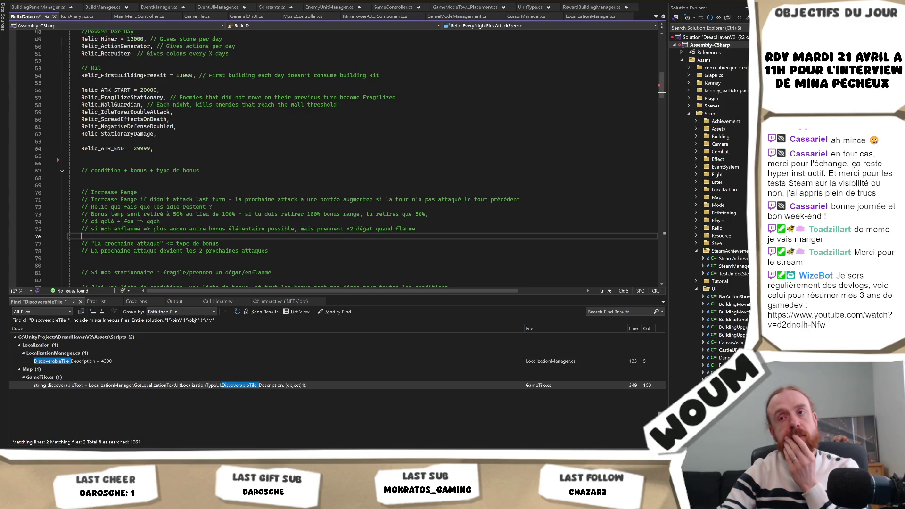
{"action": "scroll", "coordinate": [211, 229], "scroll_direction": "down", "scroll_amount": 1}
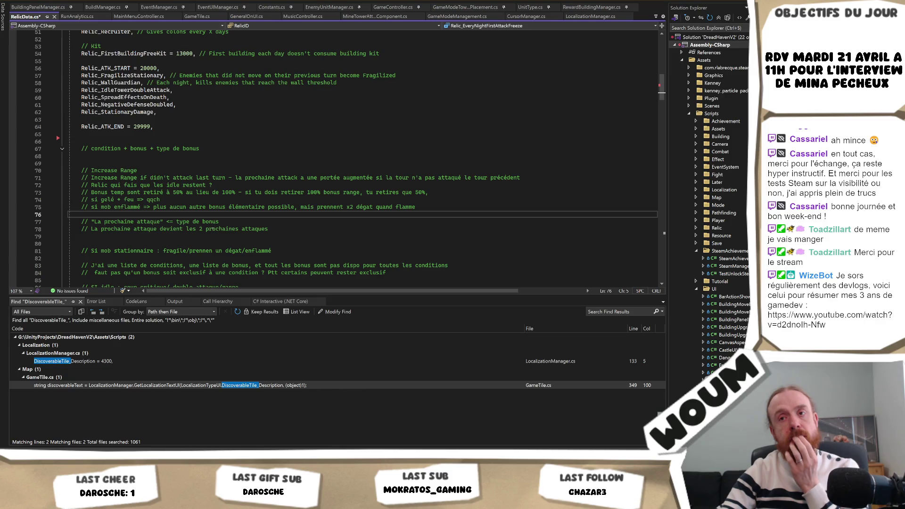
{"action": "scroll", "coordinate": [211, 229], "scroll_direction": "down", "scroll_amount": 1}
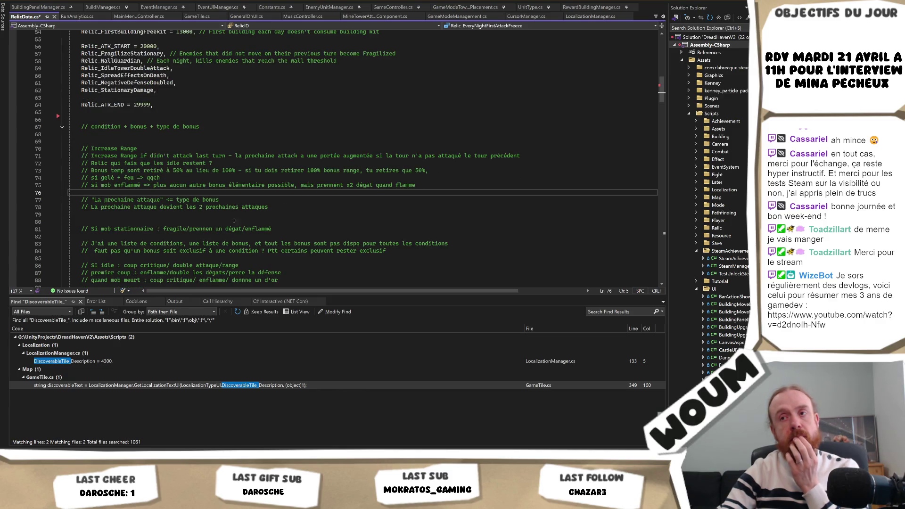
{"action": "scroll", "coordinate": [298, 215], "scroll_direction": "down", "scroll_amount": 1}
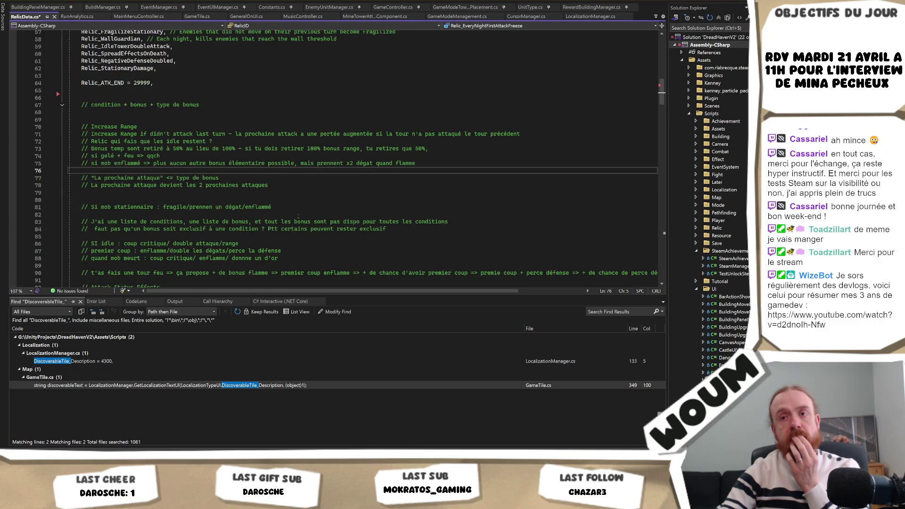
{"action": "scroll", "coordinate": [298, 216], "scroll_direction": "down", "scroll_amount": 2}
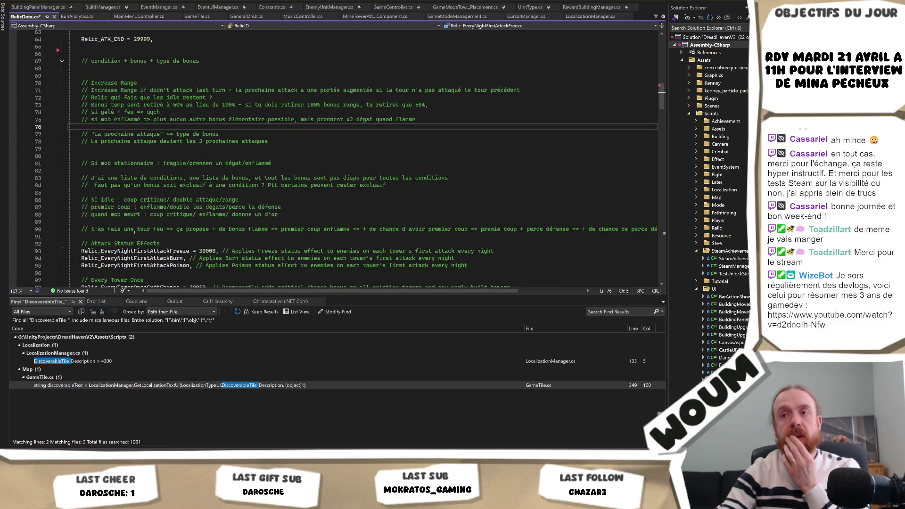
{"action": "mouse_move", "coordinate": [102, 234]}
{"action": "left_mouse_down"}
{"action": "mouse_move", "coordinate": [85, 198]}
{"action": "mouse_move", "coordinate": [87, 152]}
{"action": "left_mouse_up"}
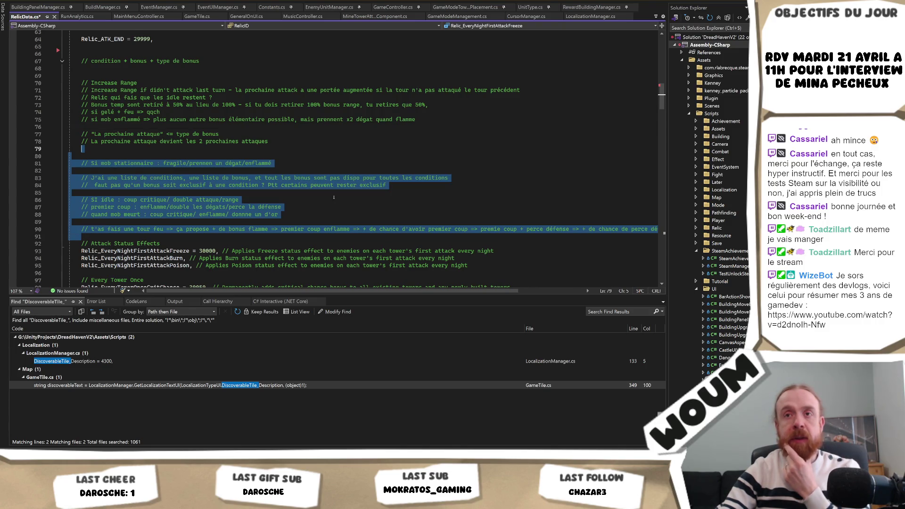
{"action": "scroll", "coordinate": [334, 197], "scroll_direction": "up", "scroll_amount": 1}
{"action": "key", "text": "Delete"}
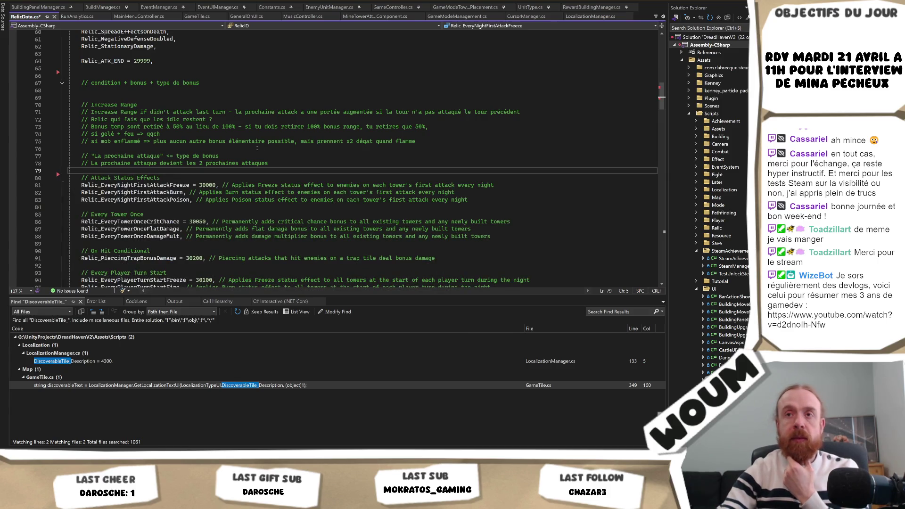
{"action": "scroll", "coordinate": [257, 148], "scroll_direction": "up", "scroll_amount": 1}
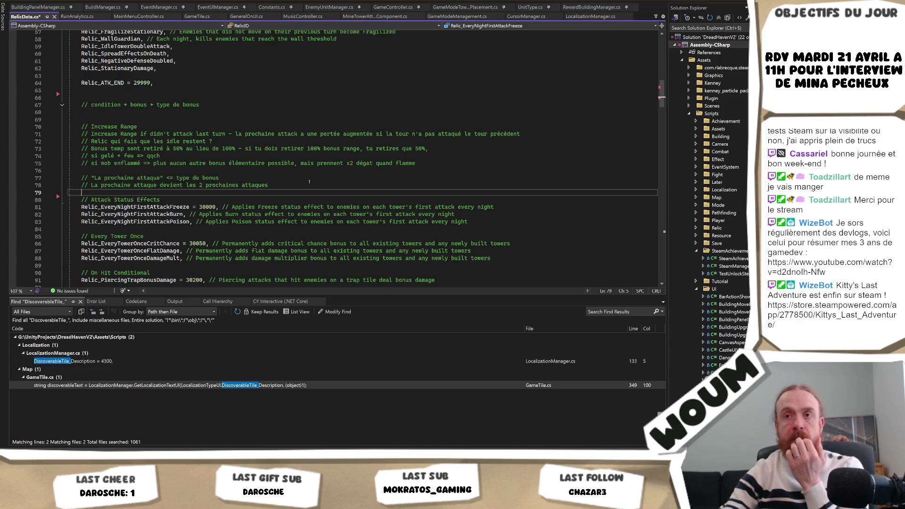
{"action": "mouse_move", "coordinate": [169, 500]}
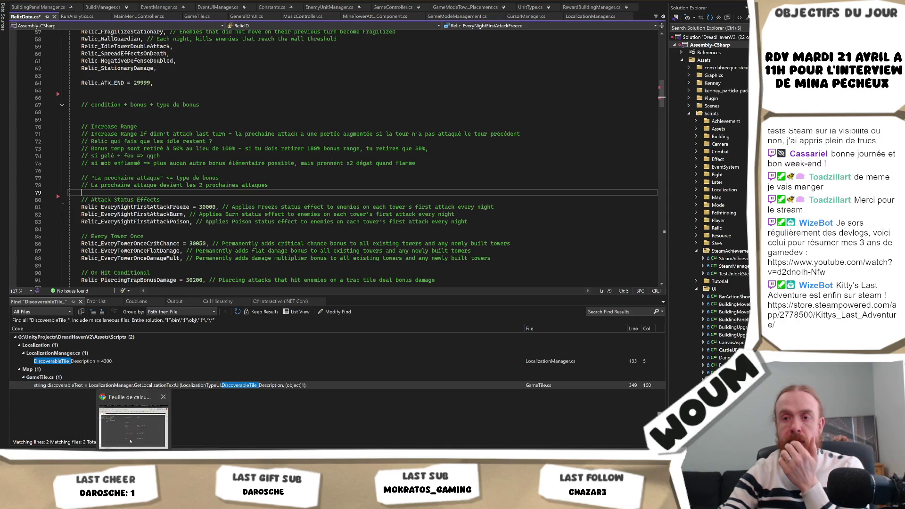
{"action": "left_click", "coordinate": [168, 425]}
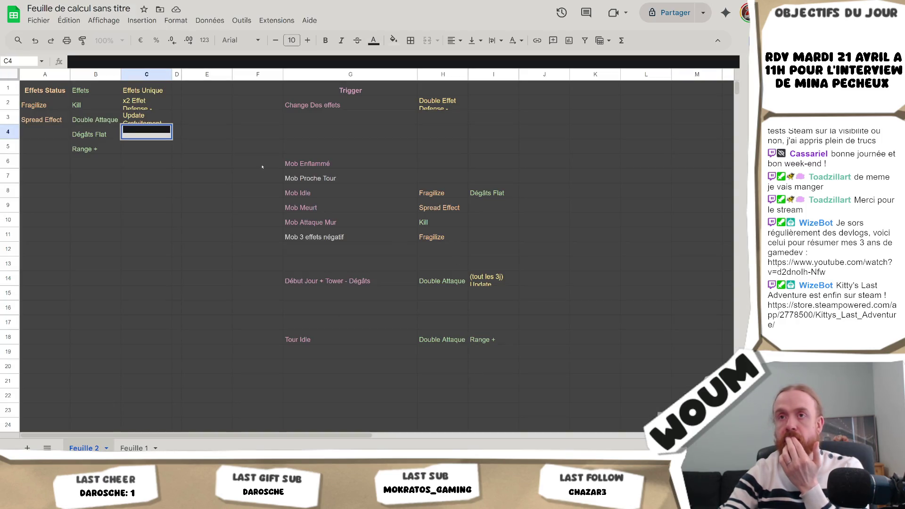
Give the Trigger column G light purple text
{"action": "left_click", "coordinate": [245, 161]}
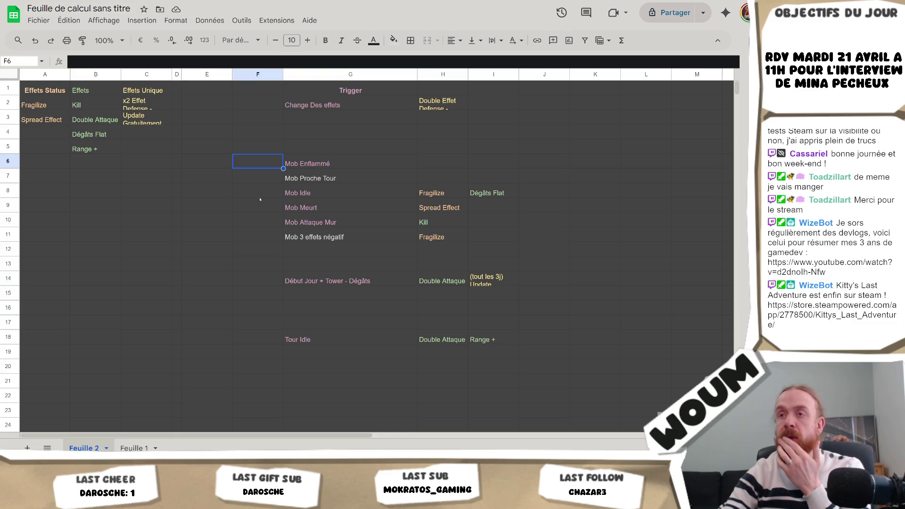
{"action": "left_click", "coordinate": [313, 180]}
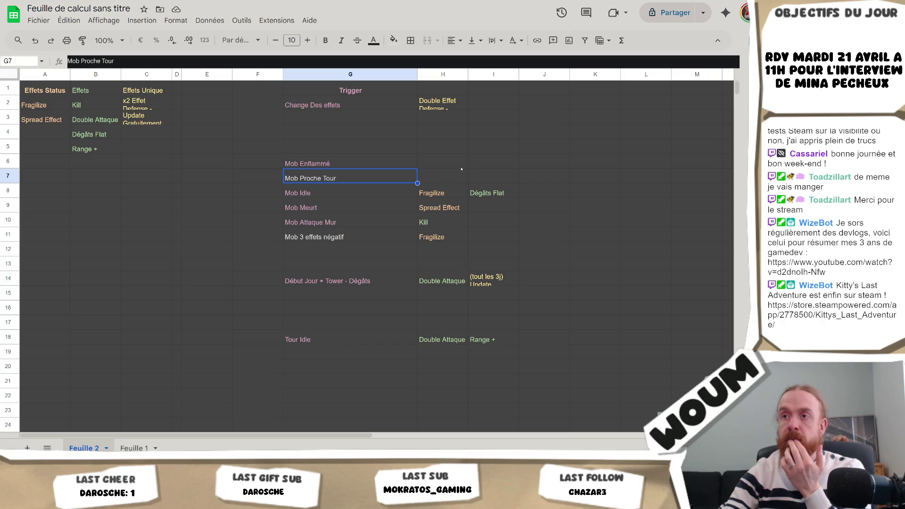
{"action": "left_click", "coordinate": [361, 90]}
{"action": "left_click", "coordinate": [361, 74]}
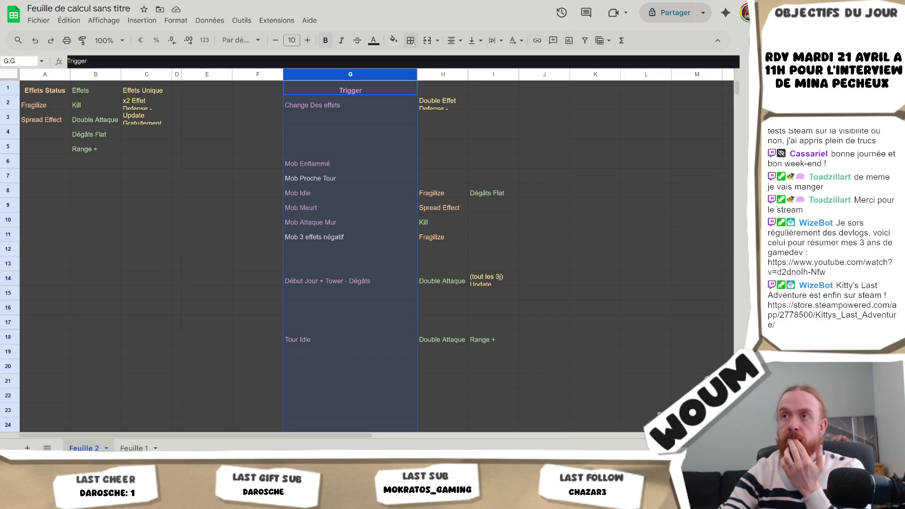
{"action": "left_click", "coordinate": [373, 41]}
{"action": "left_click", "coordinate": [467, 110]}
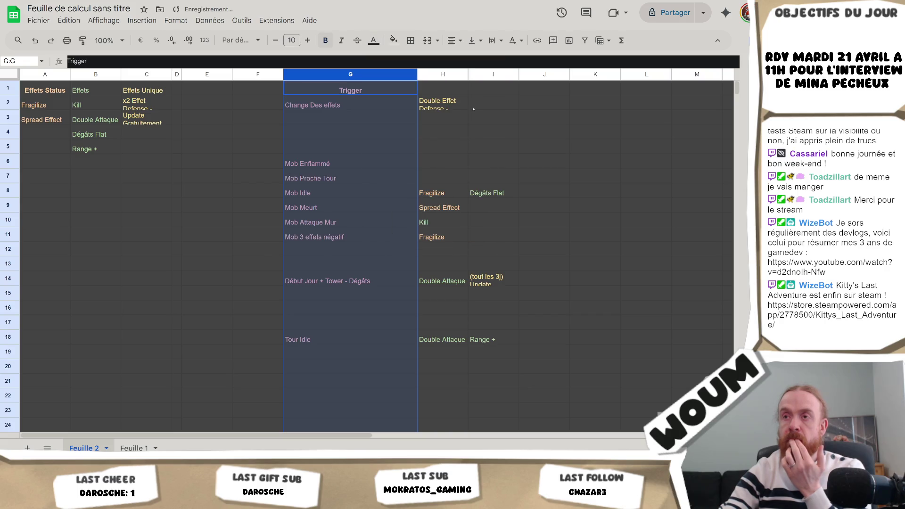
Select cells beside Mob Proche Tour, ending on the empty cell below Range +
{"action": "left_click", "coordinate": [458, 162]}
{"action": "left_click", "coordinate": [393, 180]}
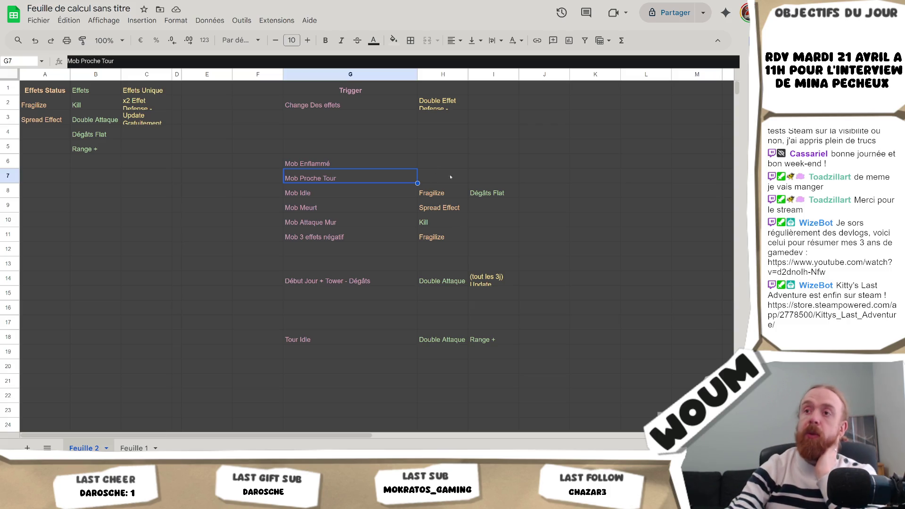
{"action": "left_click", "coordinate": [442, 169]}
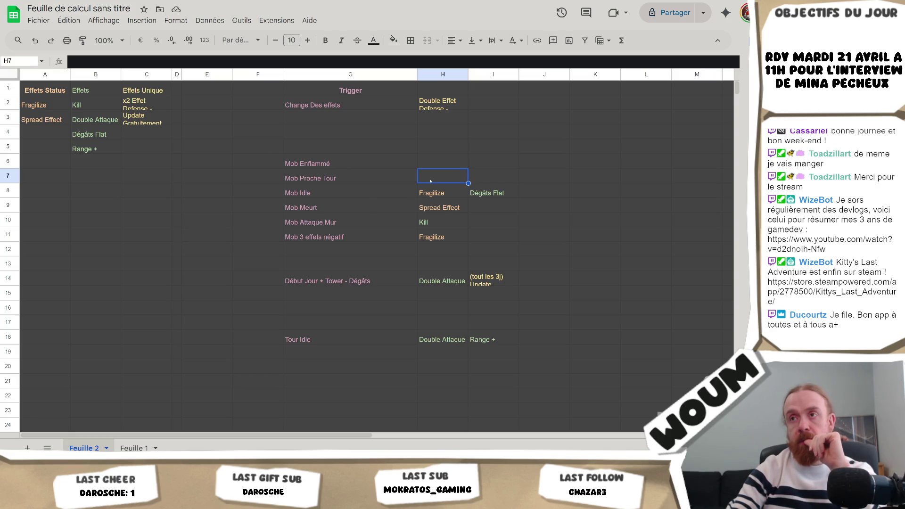
{"action": "left_click", "coordinate": [387, 177]}
{"action": "left_click", "coordinate": [451, 174]}
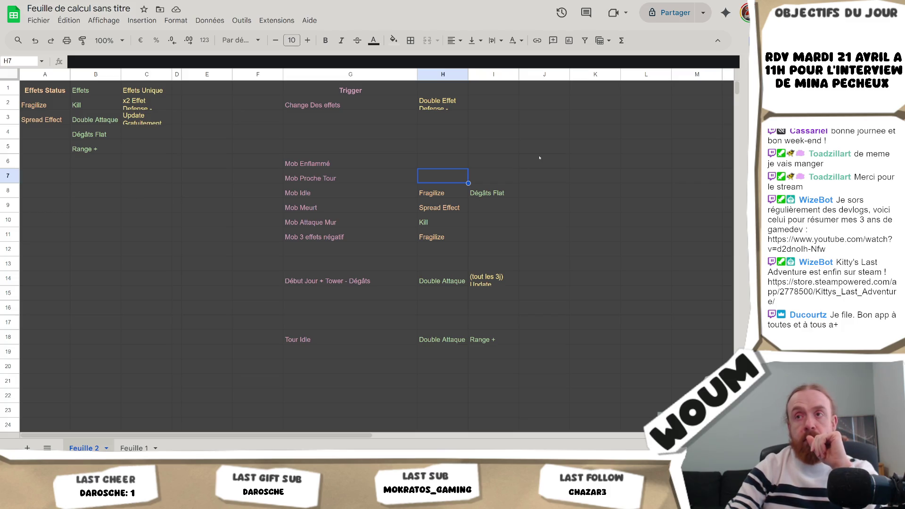
{"action": "left_click", "coordinate": [95, 160]}
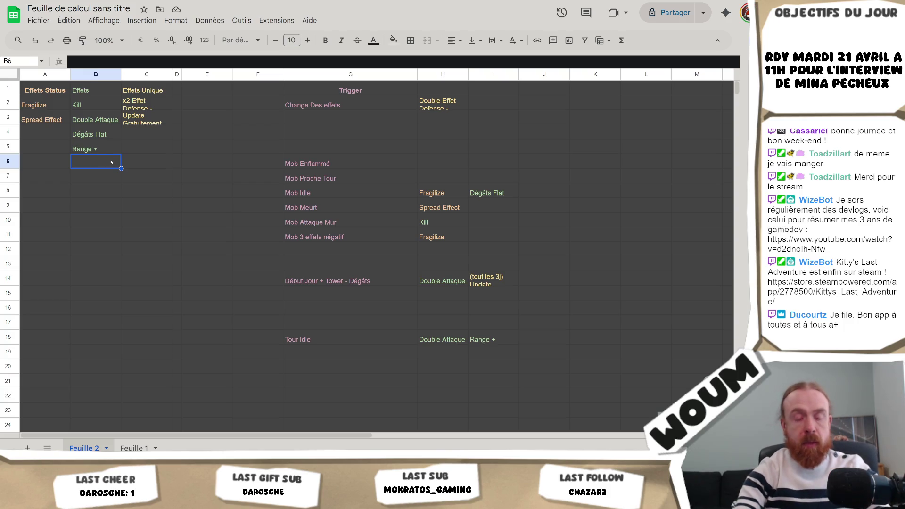
Add Coup Critique in B6 with the light green effect colour, then open Feuille 1
{"action": "type", "text": "Coup Critique"}
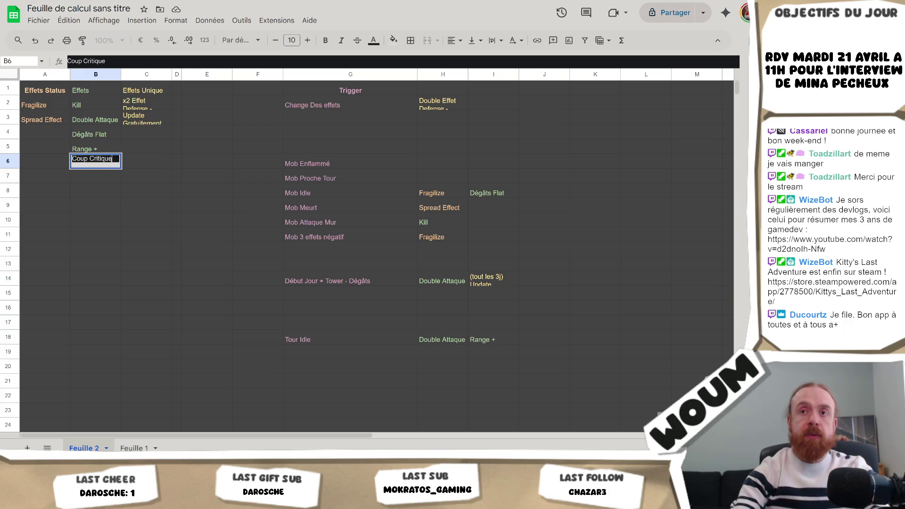
{"action": "key", "text": "ctrl+Return"}
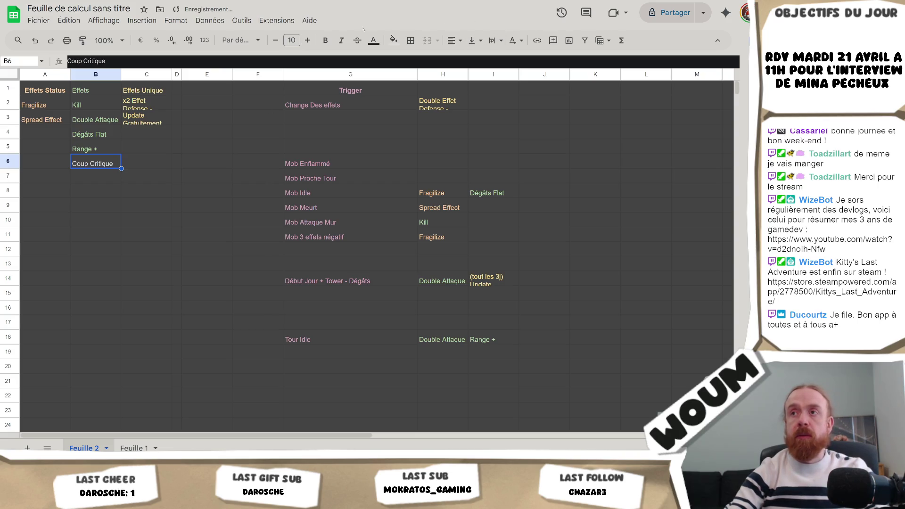
{"action": "left_click", "coordinate": [374, 41]}
{"action": "left_click", "coordinate": [421, 110]}
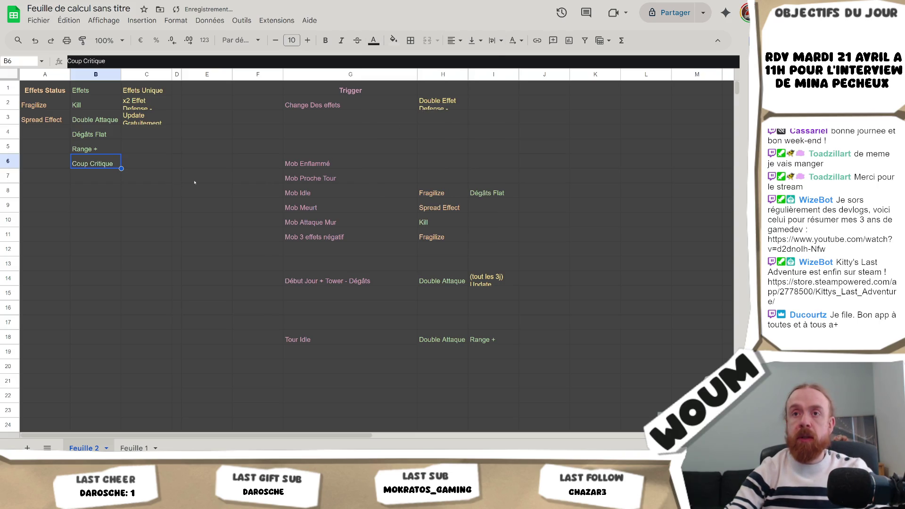
{"action": "left_click", "coordinate": [154, 189]}
{"action": "left_click", "coordinate": [96, 163]}
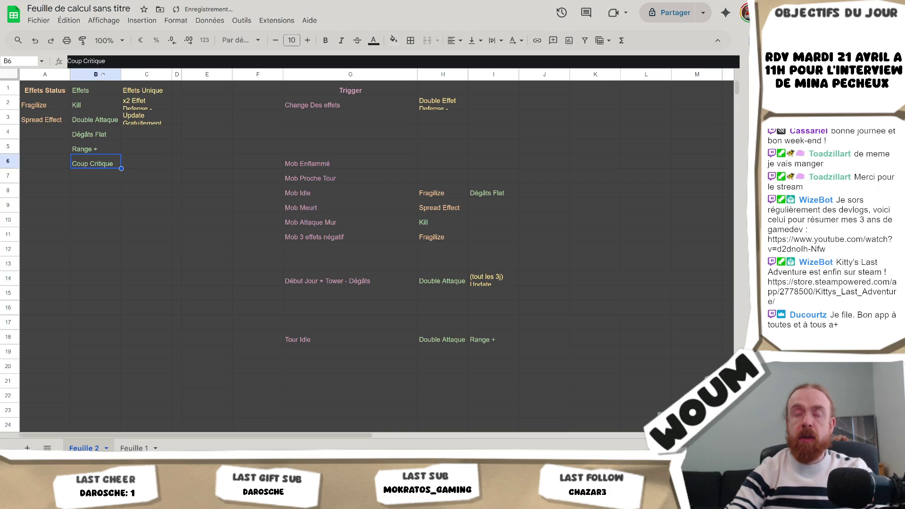
{"action": "left_click", "coordinate": [134, 448]}
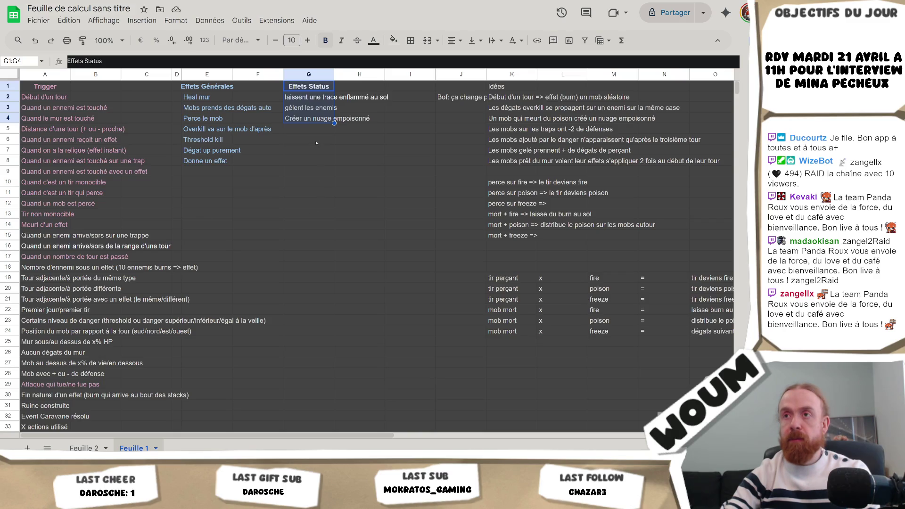
Review the status effects G2–G5 and ideas J2–K4 on Feuille 1, then return to Feuille 2
{"action": "left_click", "coordinate": [322, 127]}
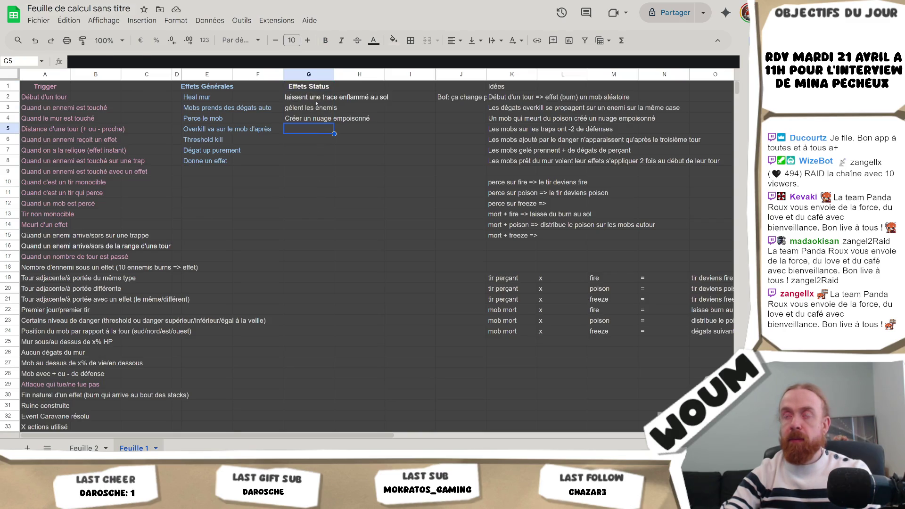
{"action": "key", "text": "Up"}
{"action": "key", "text": "Up"}
{"action": "key", "text": "Up"}
{"action": "left_click", "coordinate": [314, 119]}
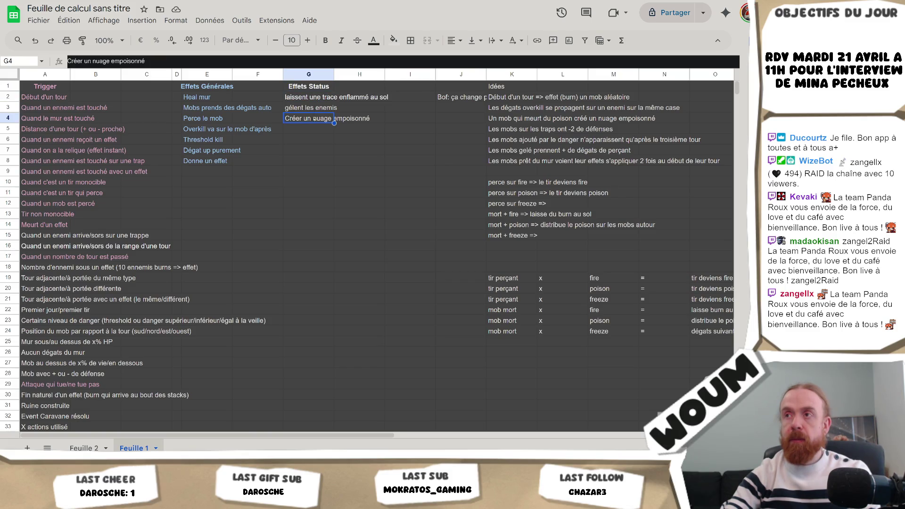
{"action": "left_click", "coordinate": [473, 99]}
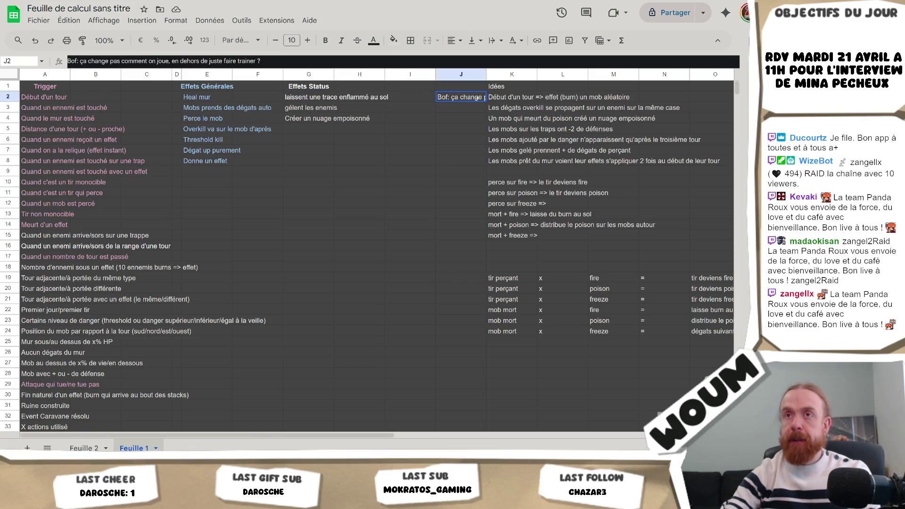
{"action": "left_click", "coordinate": [466, 110]}
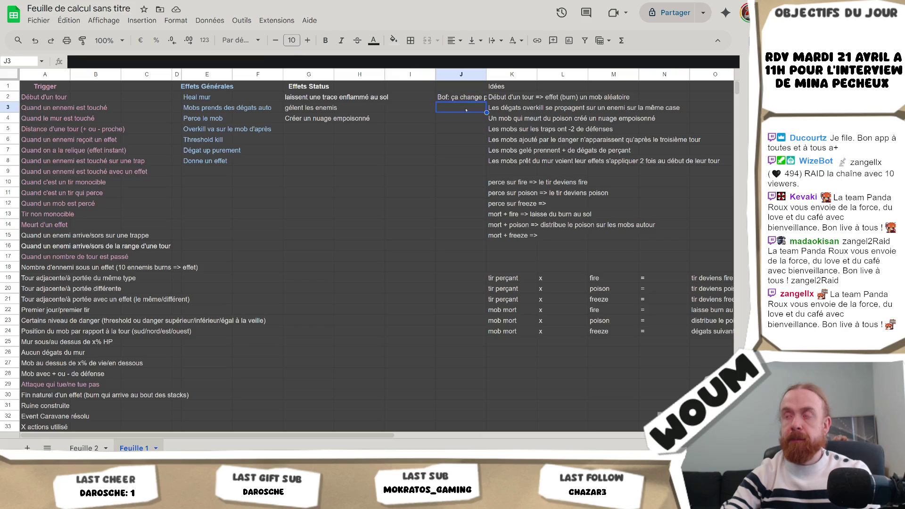
{"action": "left_click", "coordinate": [504, 111]}
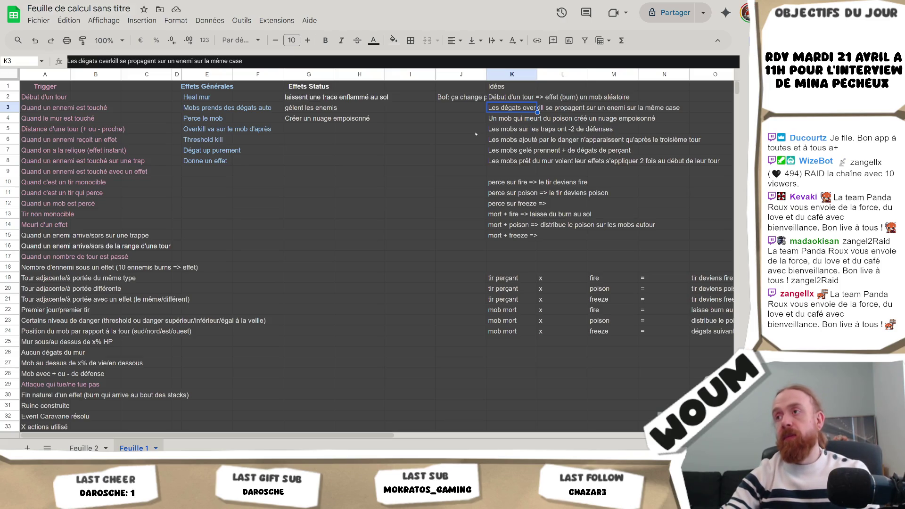
{"action": "key", "text": "Down"}
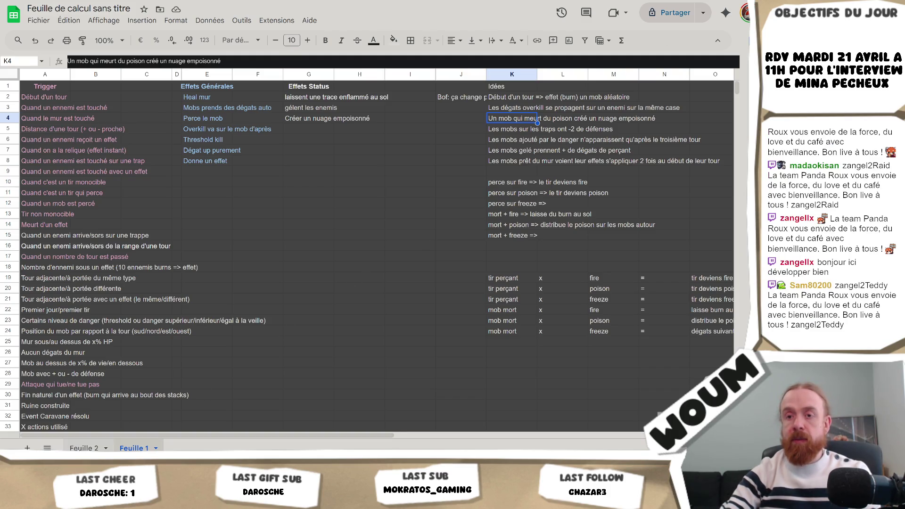
{"action": "left_click", "coordinate": [85, 448]}
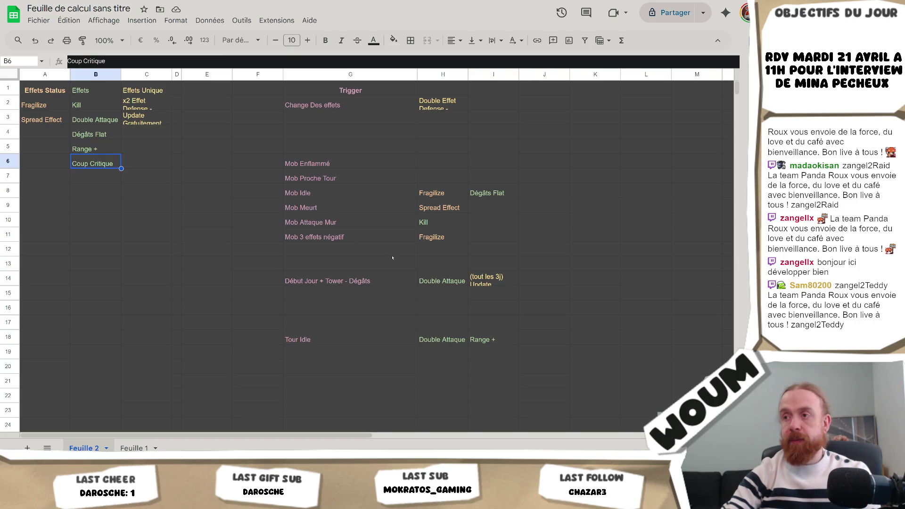
Inspect the Update Gratuitement cell and the Fragilize effect cells paired with Mob Idle on Feuille 2
{"action": "left_click", "coordinate": [477, 284]}
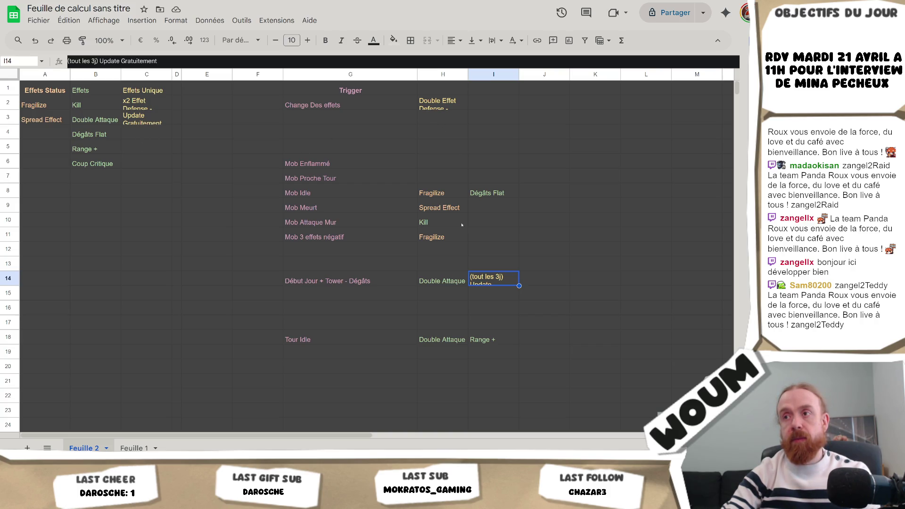
{"action": "left_click", "coordinate": [442, 236]}
{"action": "left_click", "coordinate": [454, 204]}
{"action": "left_click", "coordinate": [452, 193]}
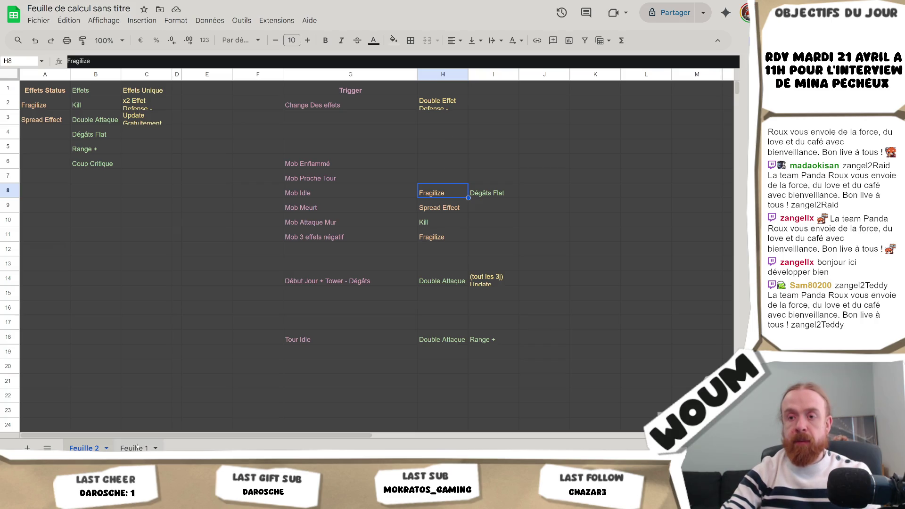
Check Feuille 1 by scrolling it right, then return to Feuille 2
{"action": "left_click", "coordinate": [135, 448]}
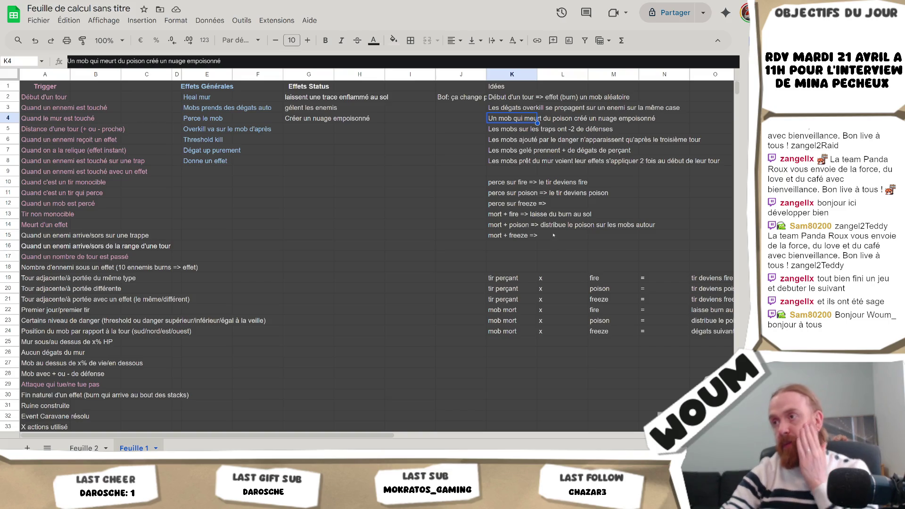
{"action": "mouse_move", "coordinate": [375, 432]}
{"action": "left_mouse_down"}
{"action": "mouse_move", "coordinate": [477, 437]}
{"action": "mouse_move", "coordinate": [513, 428]}
{"action": "mouse_move", "coordinate": [327, 416]}
{"action": "left_mouse_up"}
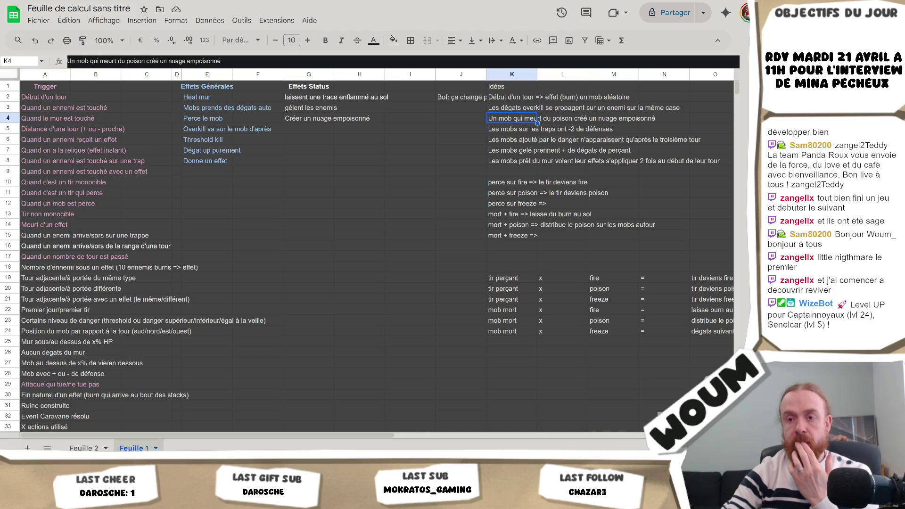
{"action": "mouse_move", "coordinate": [134, 460]}
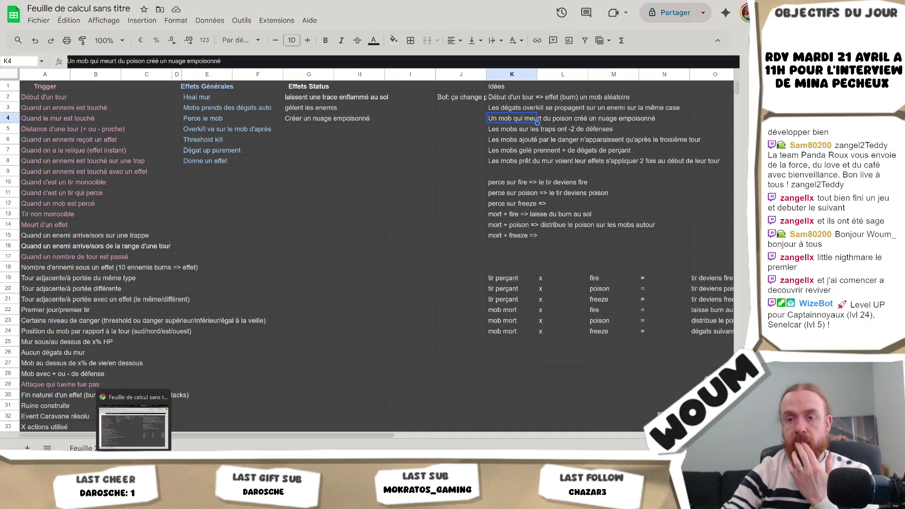
{"action": "left_click", "coordinate": [74, 448]}
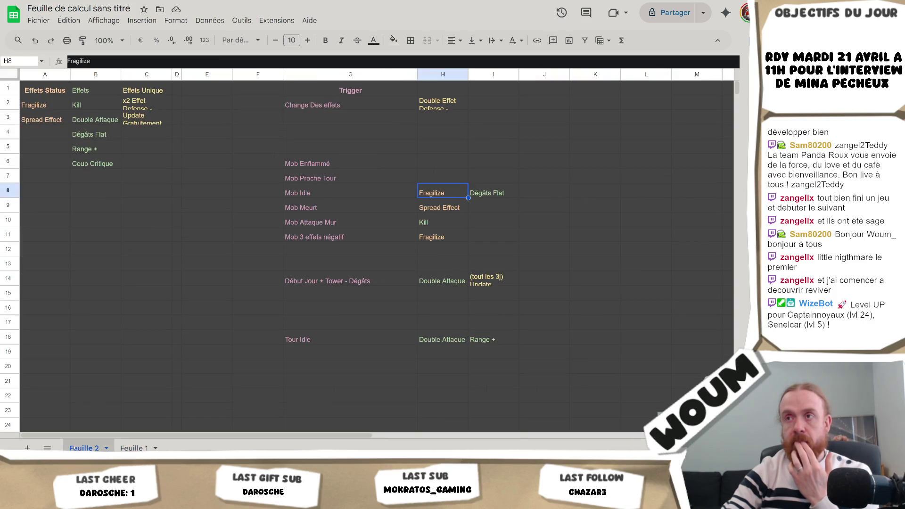
Enter the trigger 'Mob Sur Trap' in cell G5, directly above Mob Enflammé
{"action": "left_click", "coordinate": [328, 258]}
{"action": "left_click", "coordinate": [336, 151]}
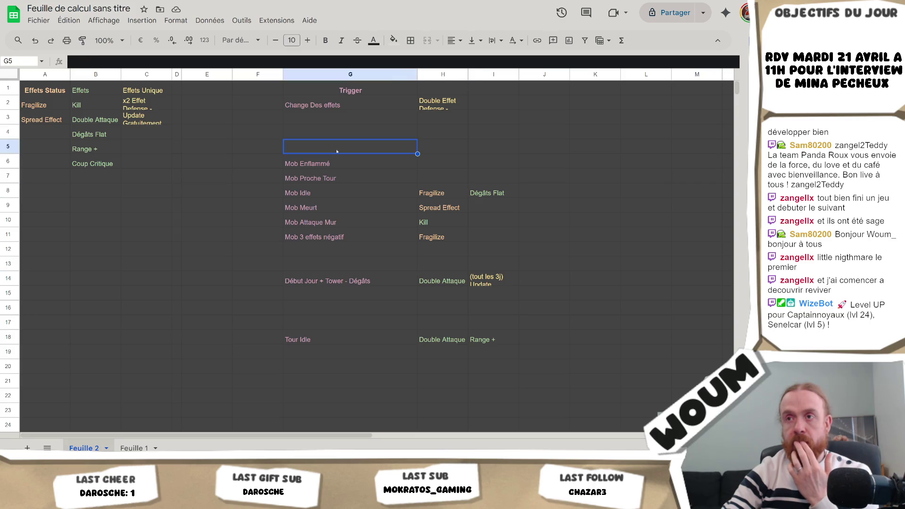
{"action": "double_click", "coordinate": [349, 147]}
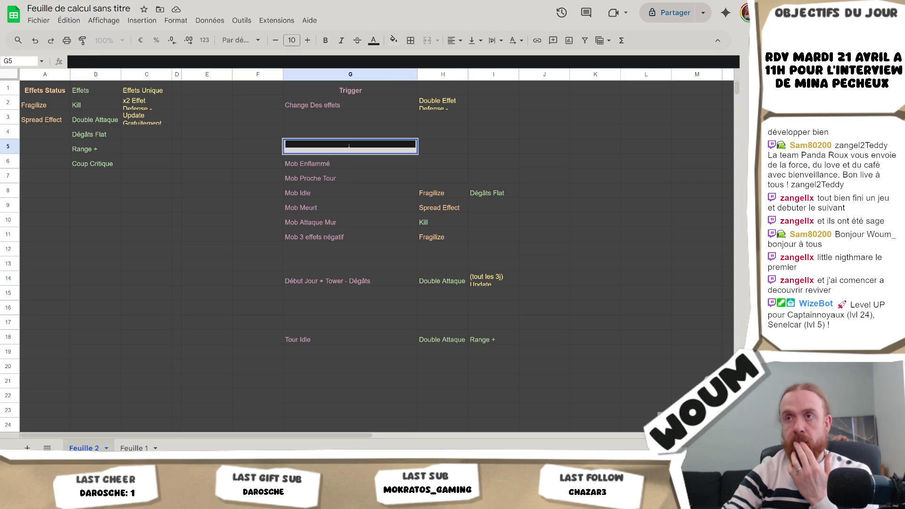
{"action": "type", "text": "Mob SU"}
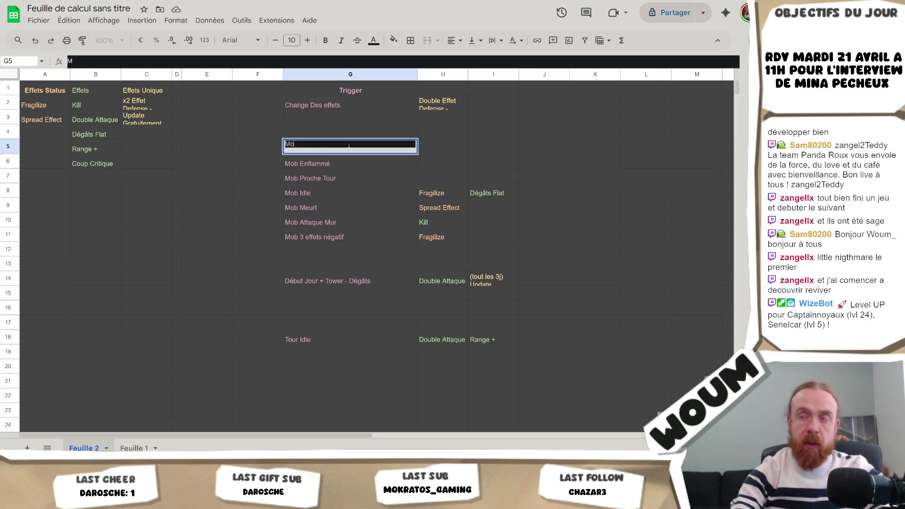
{"action": "key", "text": "BackSpace"}
{"action": "type", "text": "ur"}
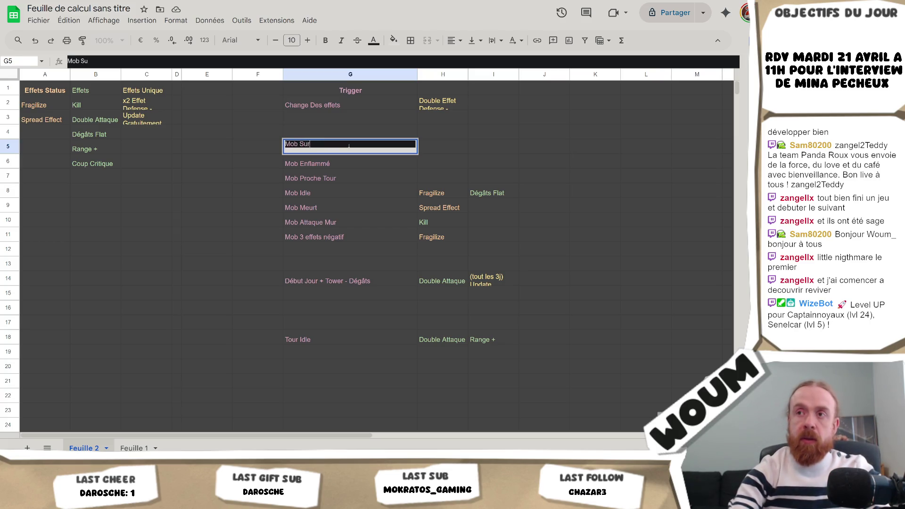
{"action": "type", "text": " Trap"}
{"action": "key", "text": "Tab"}
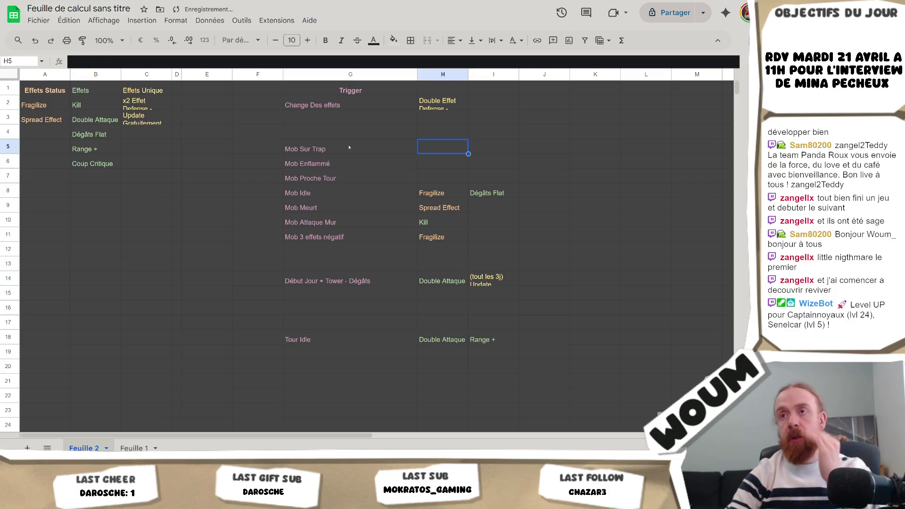